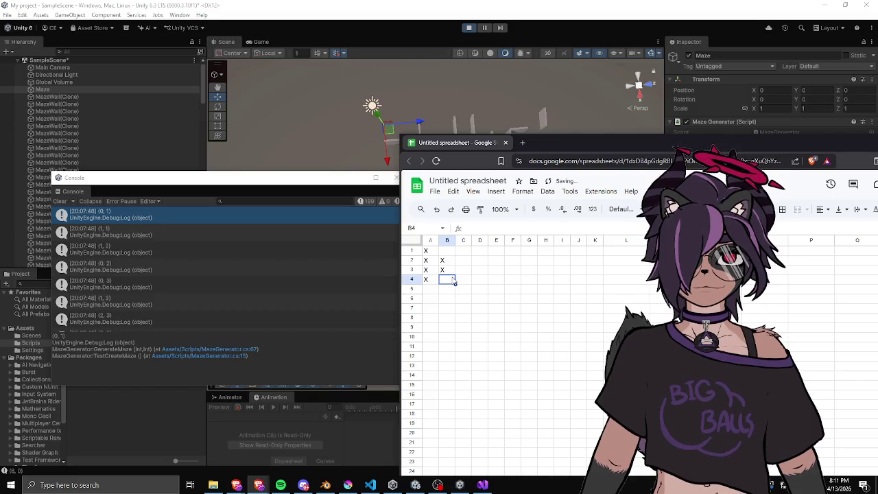
Enter 0 in A1, then 1 in A2 and 2 in B2
text(X)
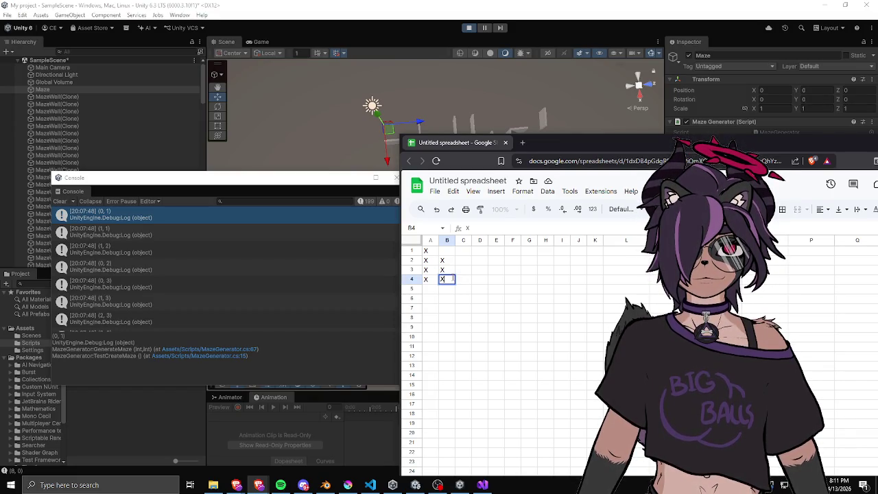
key(Up)
key(Up)
key(Up)
key(Left)
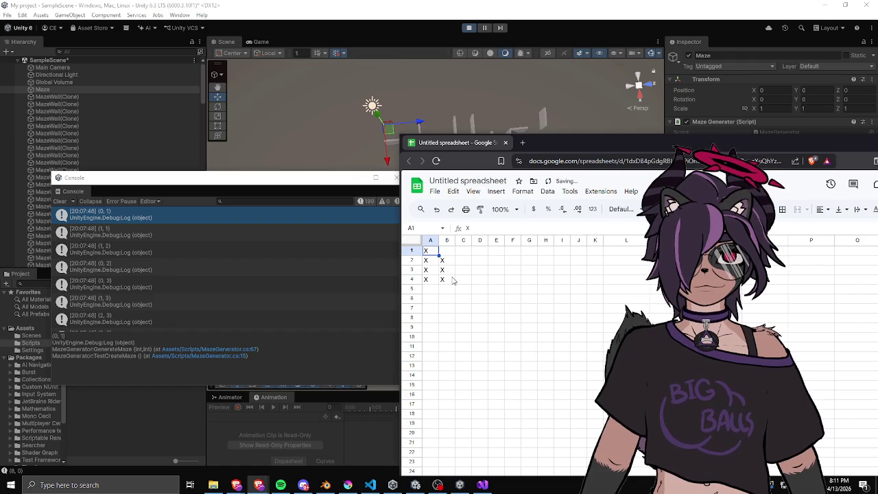
text(0)
key(Return)
text(1)
key(Tab)
text(2)
key(Return)
Put 4 in A3 and 3 in B3
text(3)
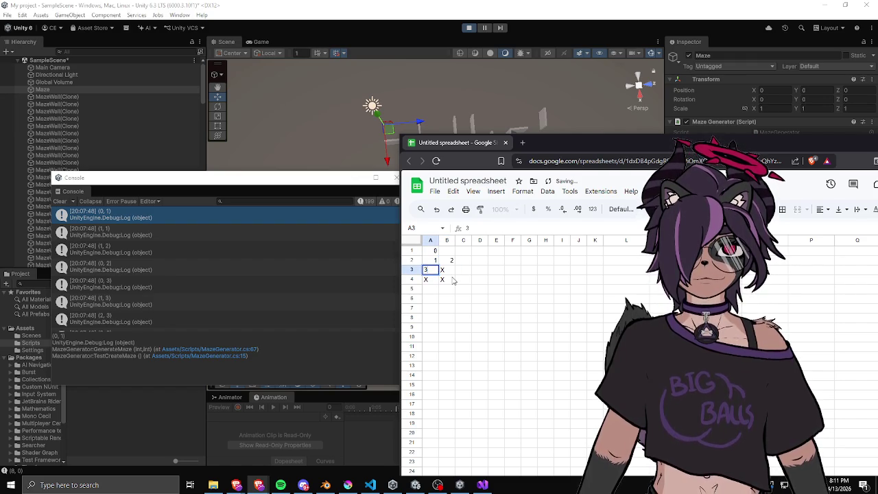
key(Tab)
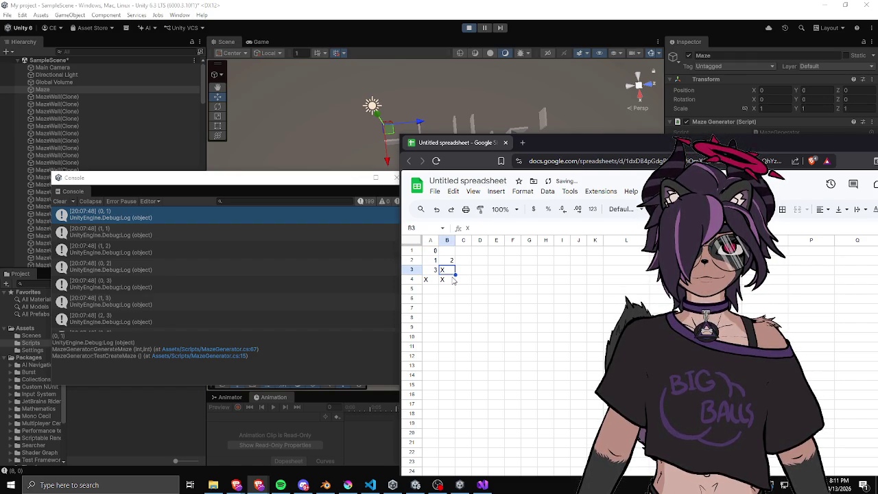
key(Left)
key(Right)
text(3)
key(Left)
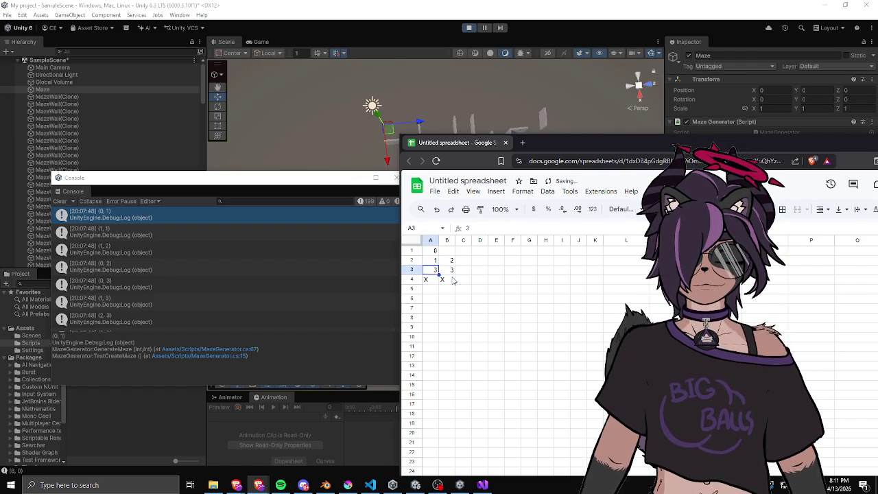
text(4)
key(Return)
Enter 5 in A4 and clear the leftover X in B4
text(5)
key(Tab)
key(Delete)
key(Down)
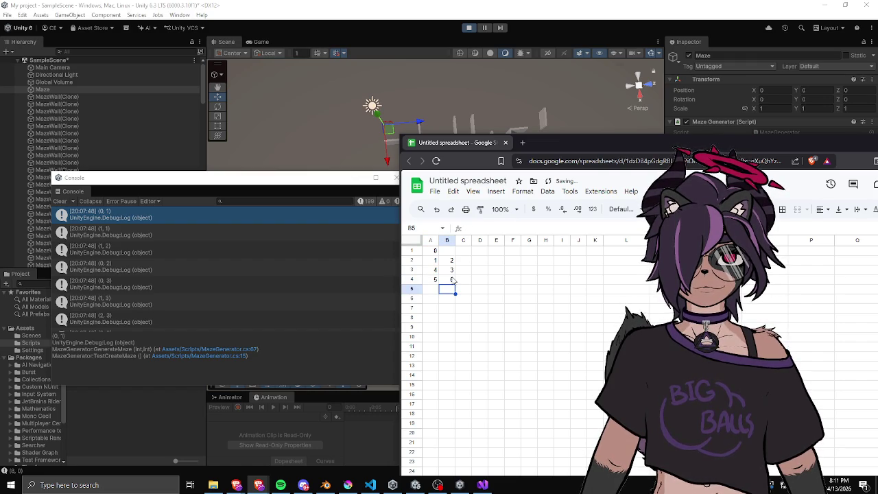
key(Left)
key(Up)
key(Up)
key(Up)
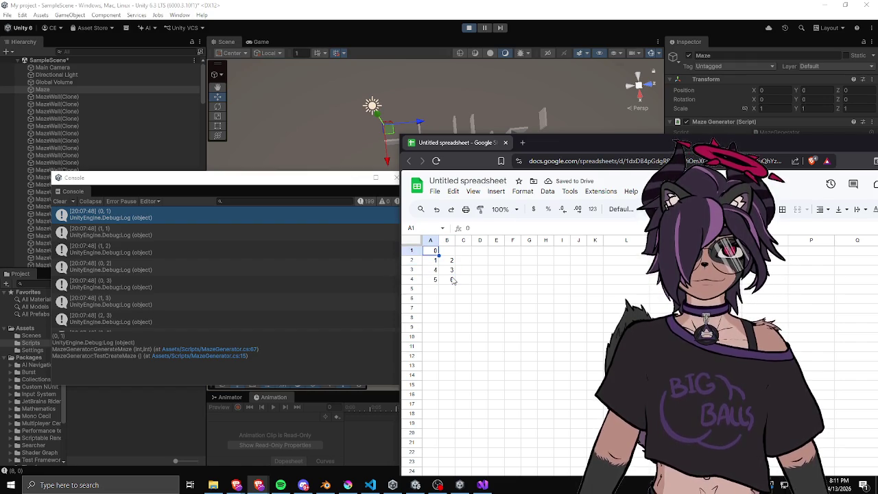
Check the filled cells, then enter 6 in B4 and 7 in C4
key(Down)
key(Right)
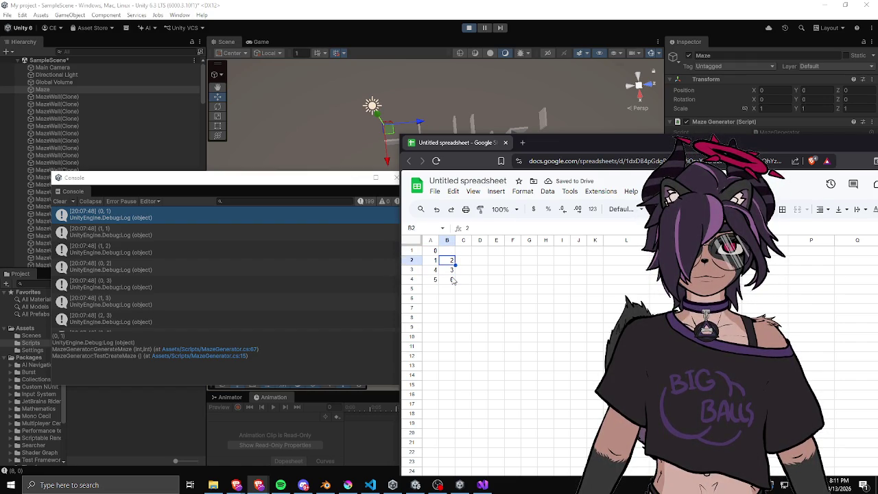
key(Return)
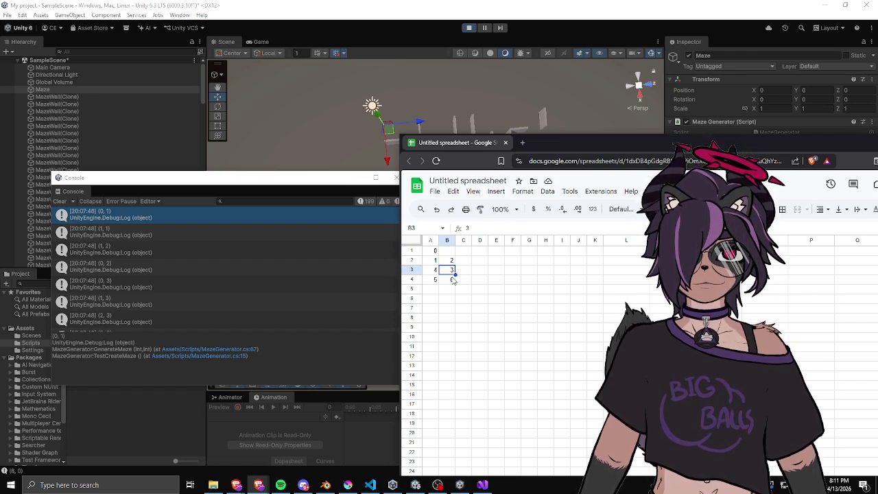
key(Left)
click(451, 279)
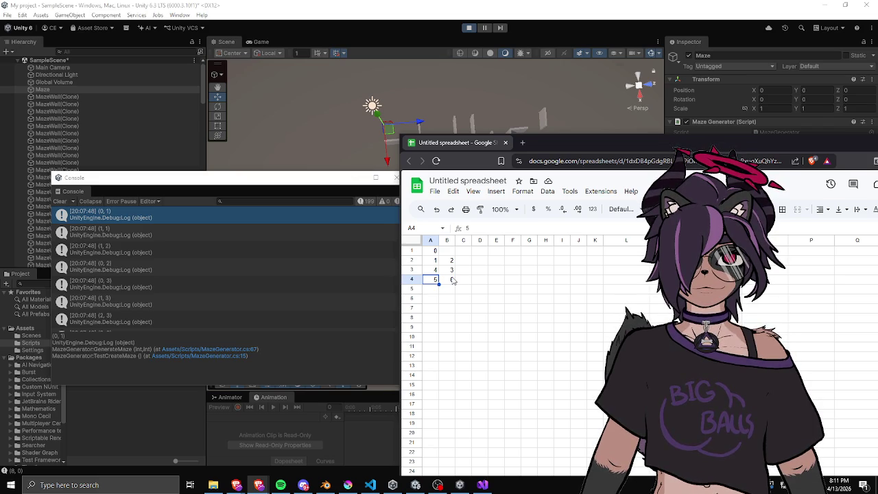
text(6)
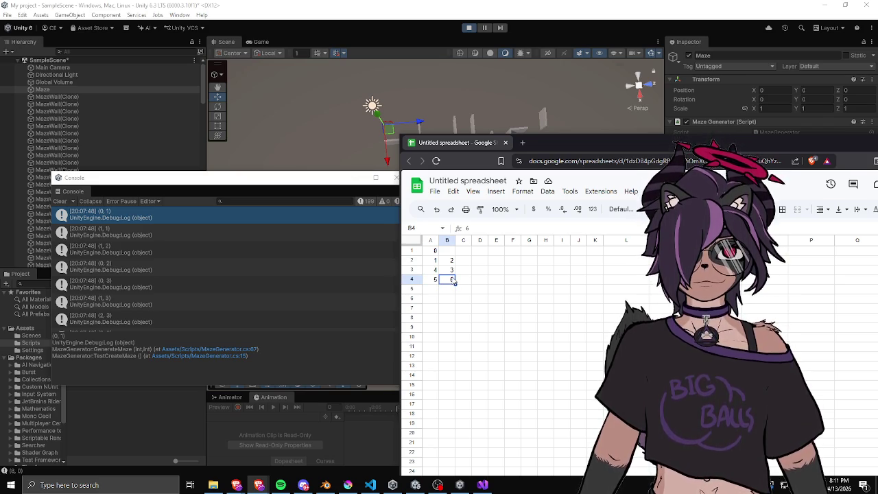
key(Right)
text(7)
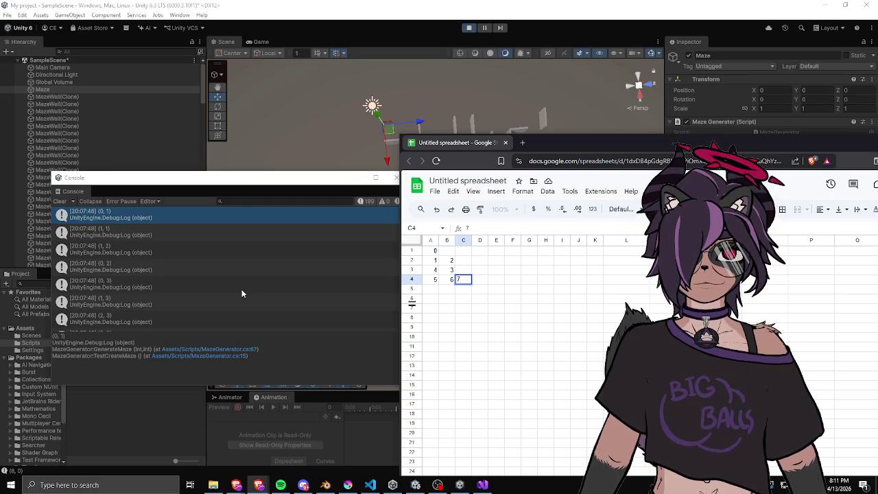
Put 8 in C3 and move the spreadsheet window aside
scroll(248, 286, down, 1)
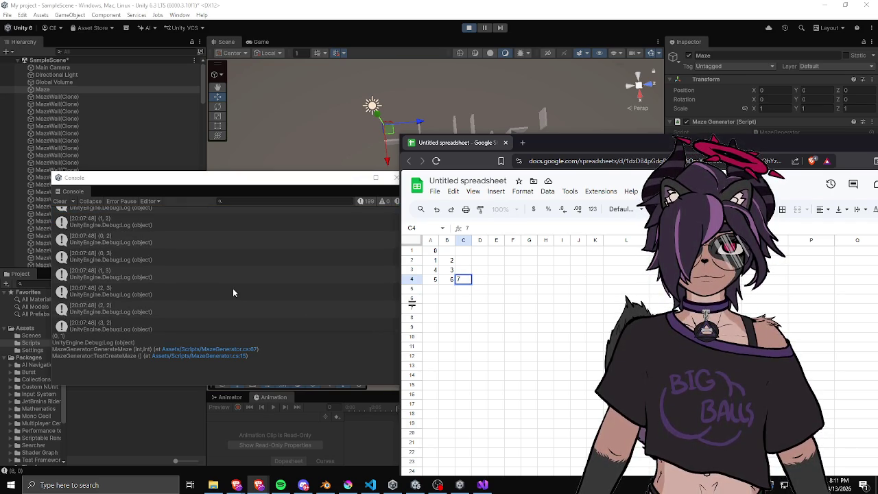
key(Up)
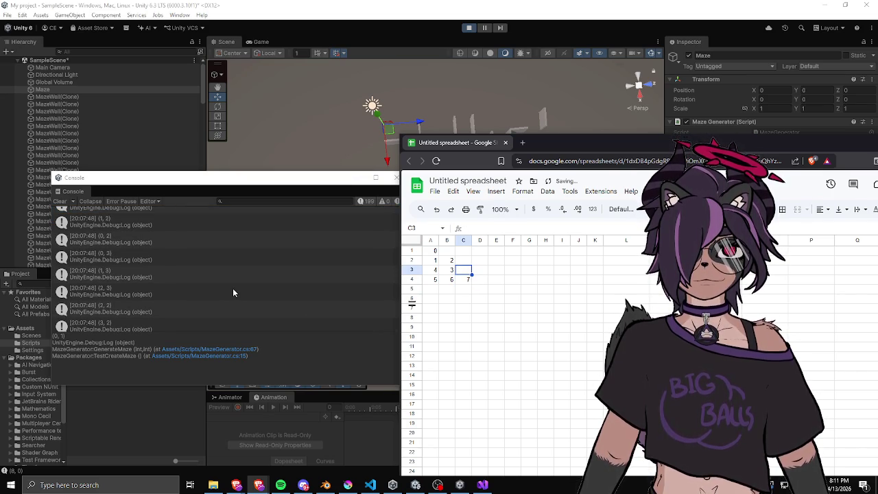
text(8)
key(Up)
key(Down)
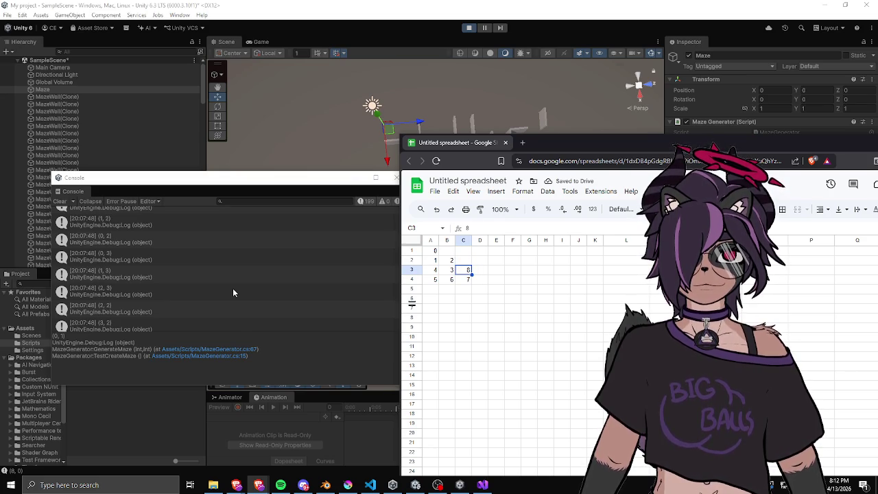
mouse_move(556, 143)
mouse_down()
mouse_move(716, 163)
mouse_move(697, 154)
mouse_up()
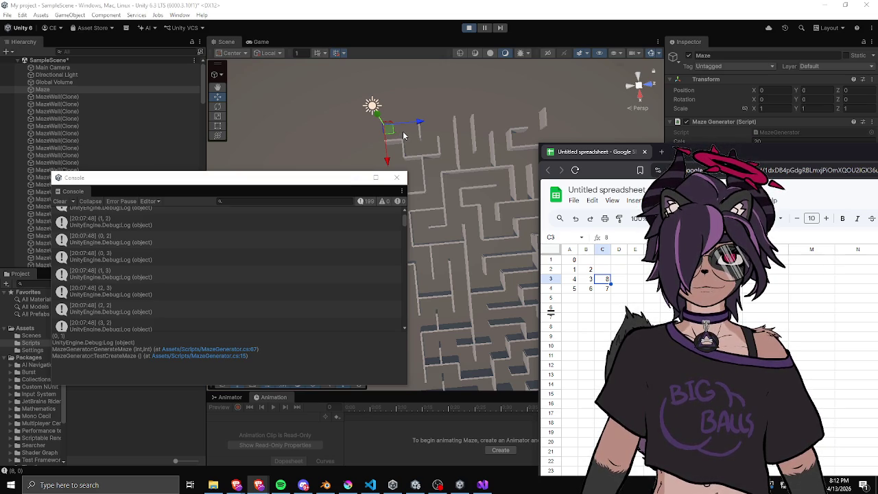
Bring Unity forward, reposition the Console, and orbit, zoom and pan around the generated maze
click(437, 141)
mouse_move(446, 206)
mouse_down()
mouse_move(539, 98)
mouse_move(397, 112)
mouse_up()
drag(327, 183, 283, 327)
scroll(433, 176, up, 5)
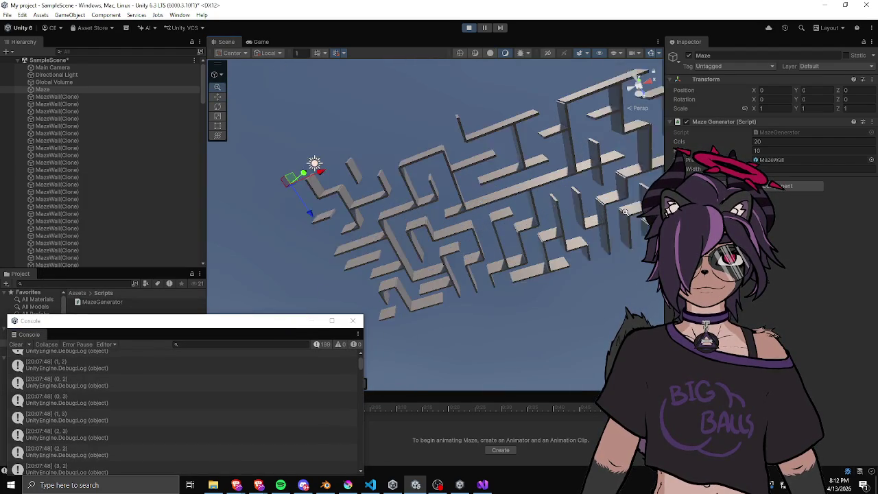
mouse_move(433, 176)
mouse_down()
mouse_move(388, 196)
mouse_move(472, 184)
mouse_up()
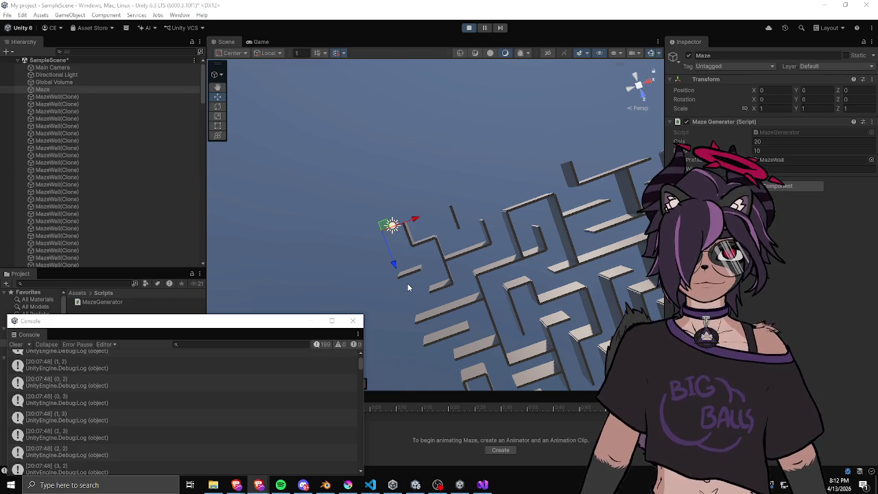
mouse_move(469, 273)
mouse_down()
mouse_move(511, 293)
mouse_move(412, 268)
mouse_up()
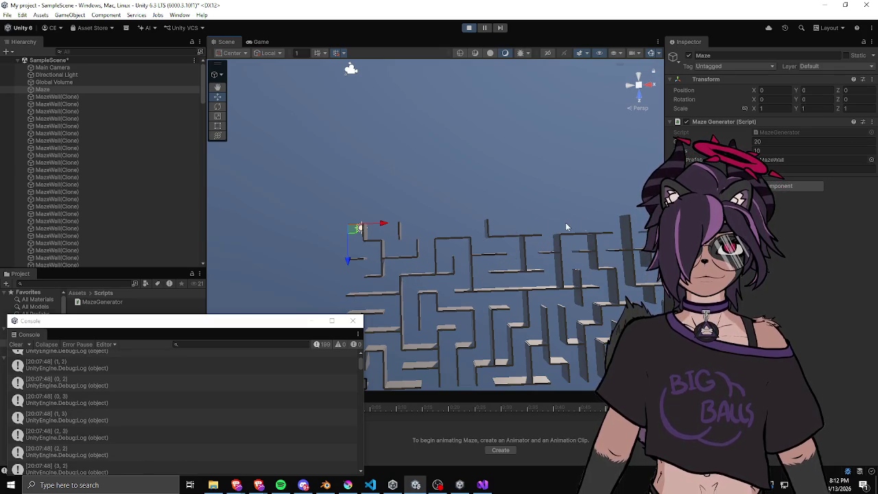
drag(560, 222, 467, 249)
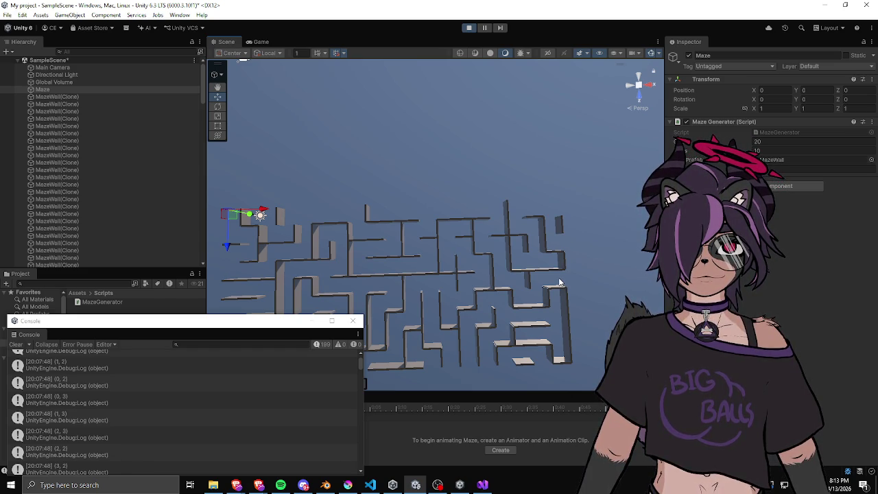
drag(547, 273, 543, 259)
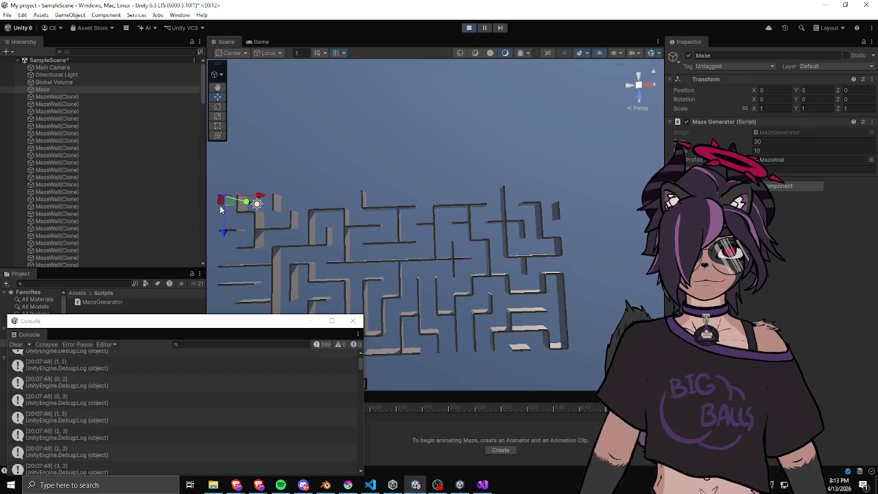
drag(304, 181, 366, 172)
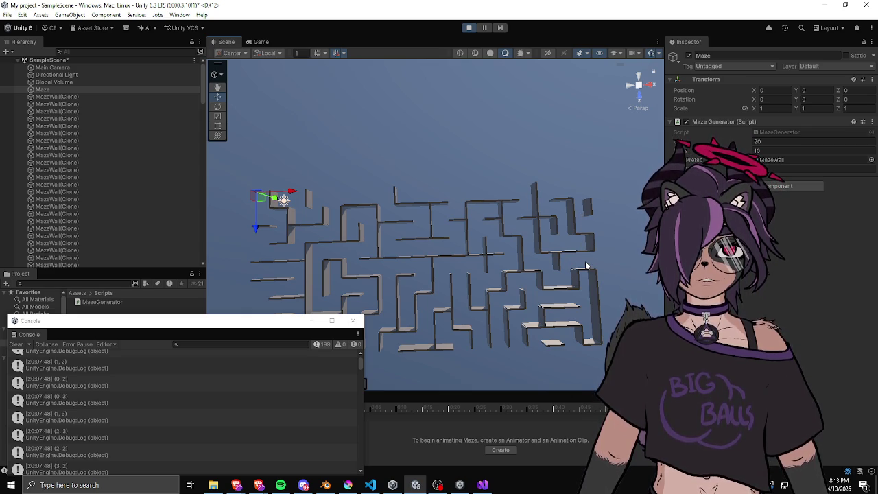
drag(285, 328, 447, 146)
Open the (19, 4) log entry and select a MazeWall clone near the maze's right side
scroll(313, 264, down, 15)
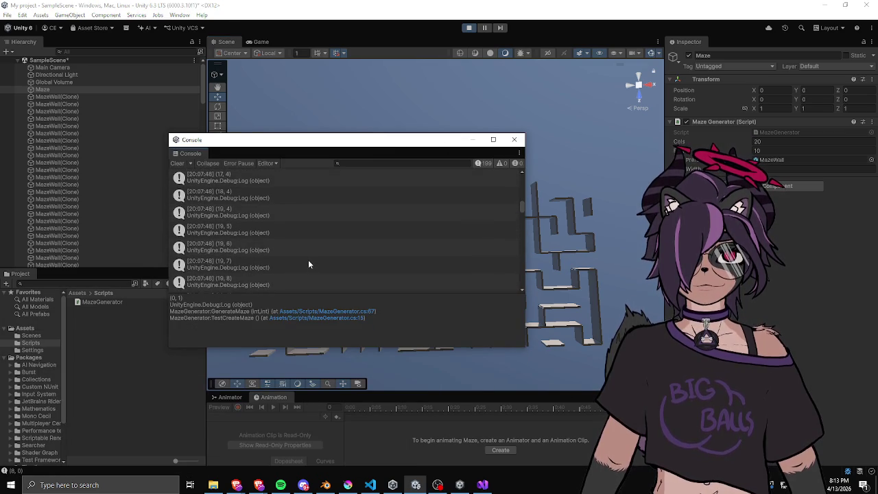
click(247, 210)
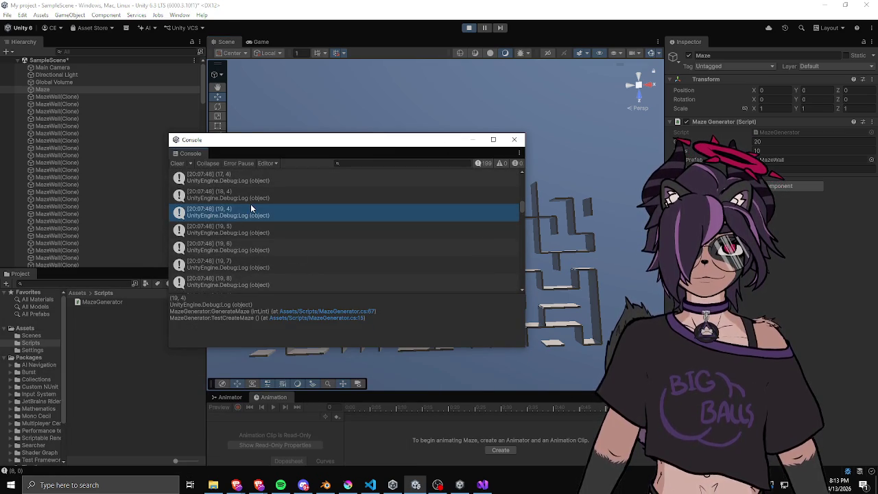
mouse_move(292, 145)
mouse_down()
mouse_move(163, 143)
mouse_move(124, 161)
mouse_up()
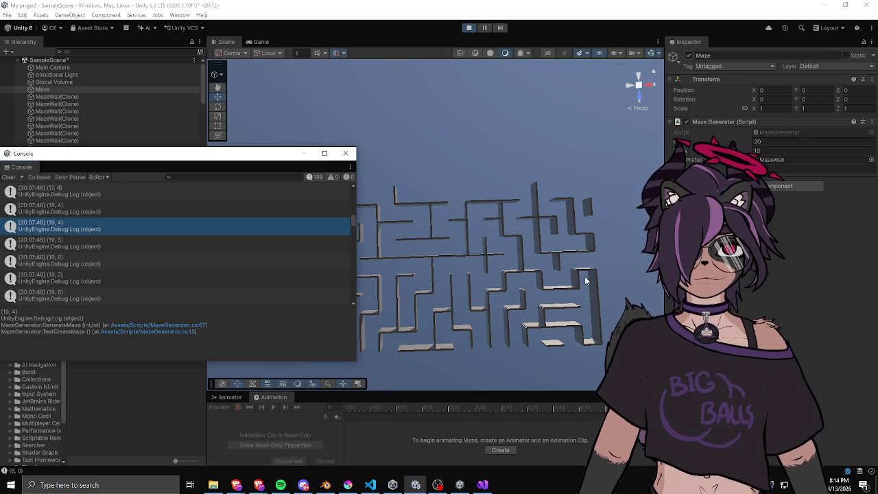
click(584, 272)
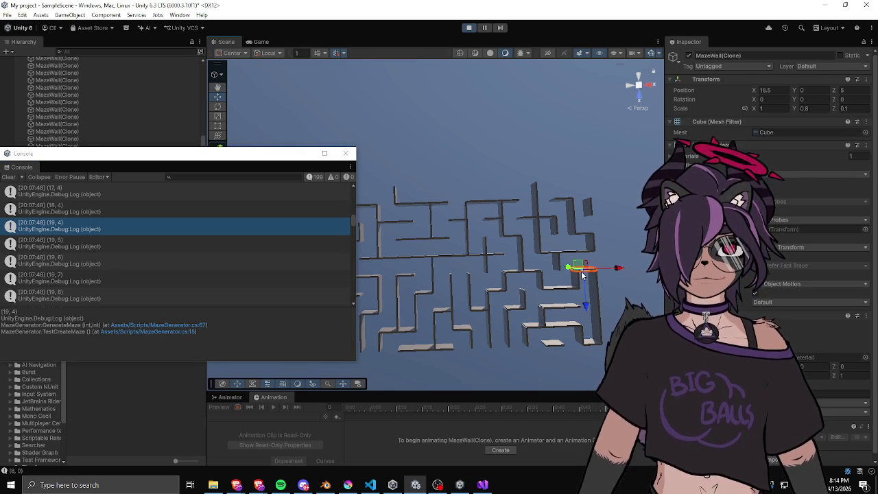
In the paused debugger, inspect the path.Push(choice) block and uses of choice and cell
click(482, 485)
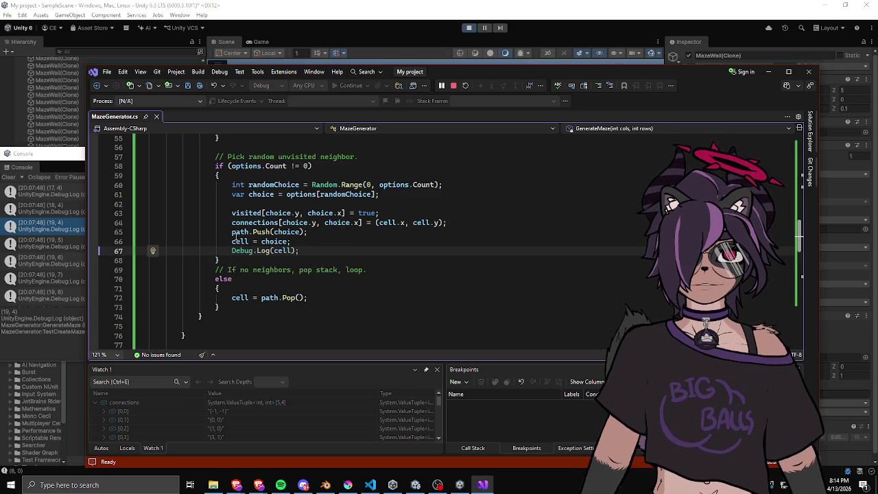
click(336, 231)
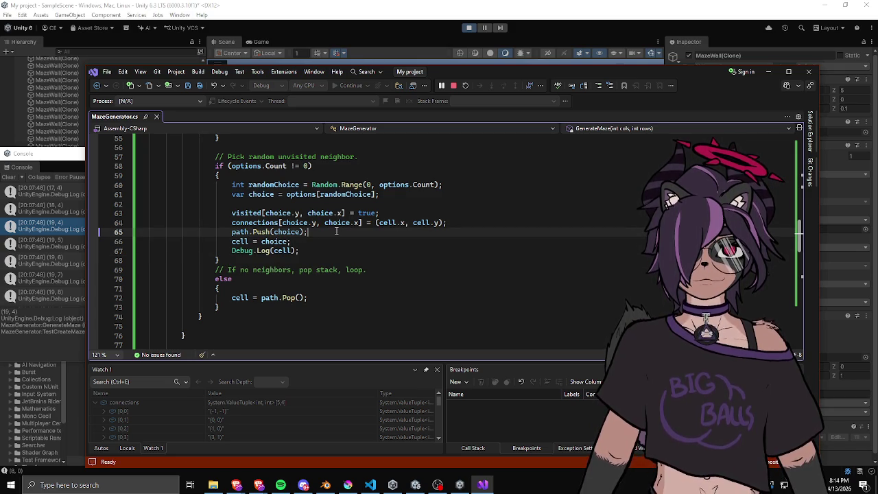
double_click(265, 196)
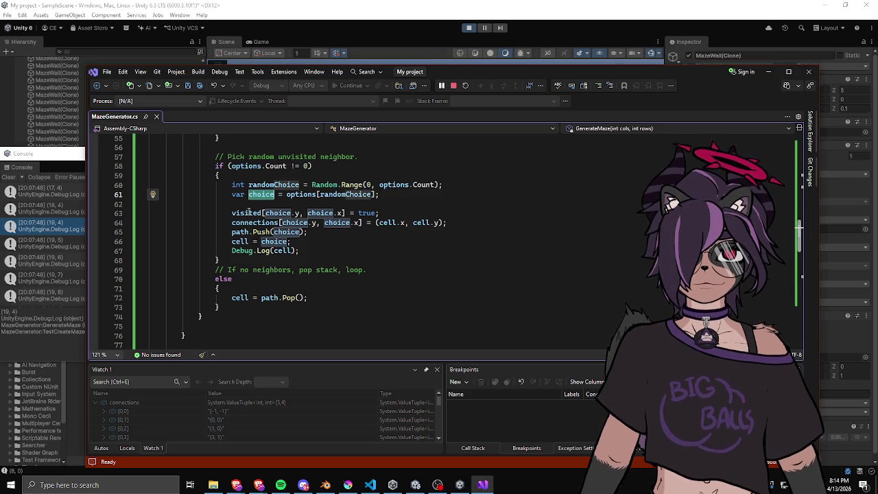
drag(497, 75, 503, 87)
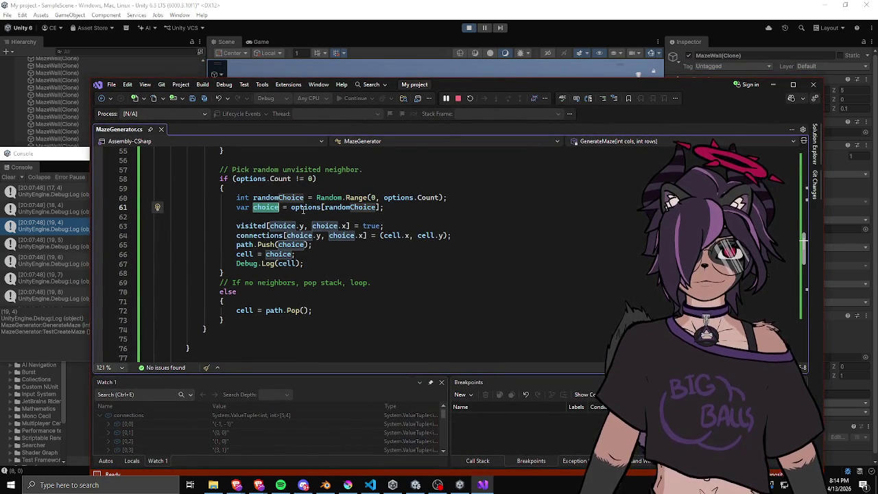
click(415, 223)
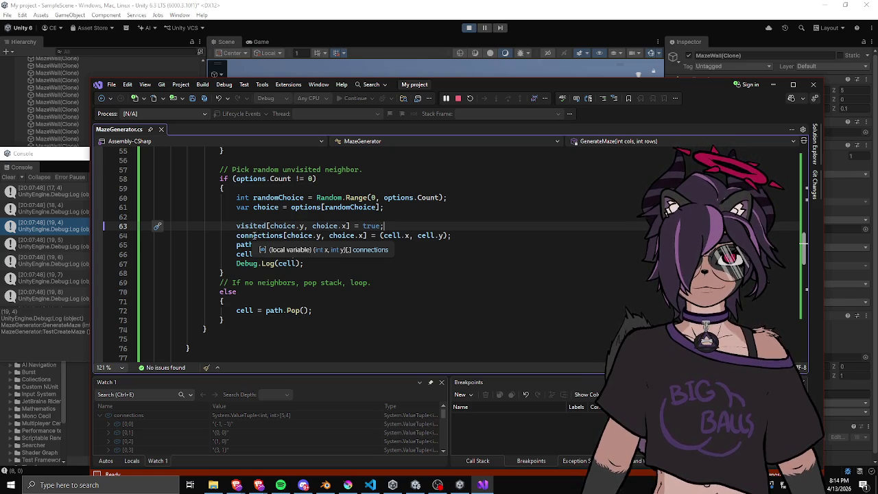
click(257, 235)
click(435, 236)
click(453, 235)
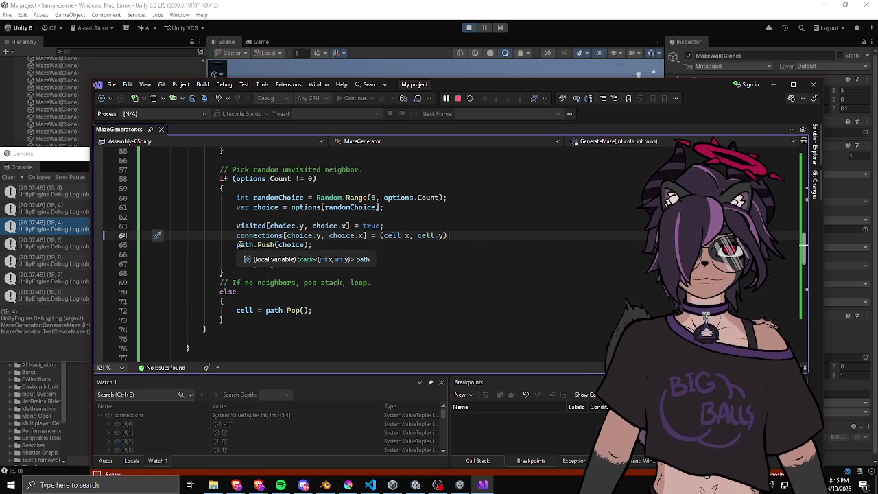
click(316, 244)
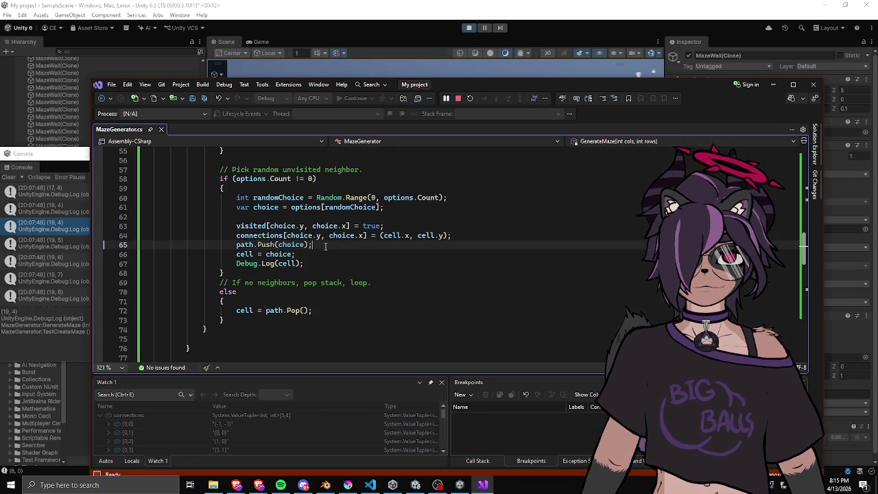
Highlight every use of choice and cell in GenerateMaze's path-push code
scroll(324, 245, up, 12)
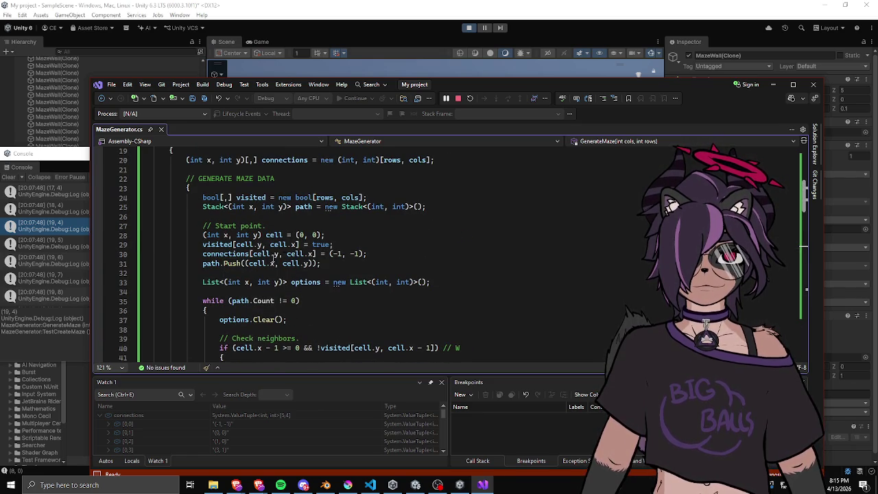
click(330, 262)
scroll(330, 263, down, 11)
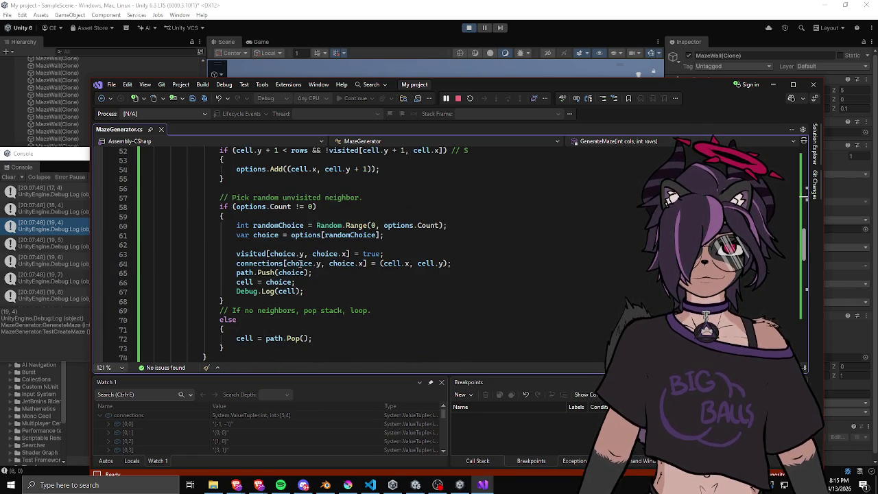
double_click(288, 273)
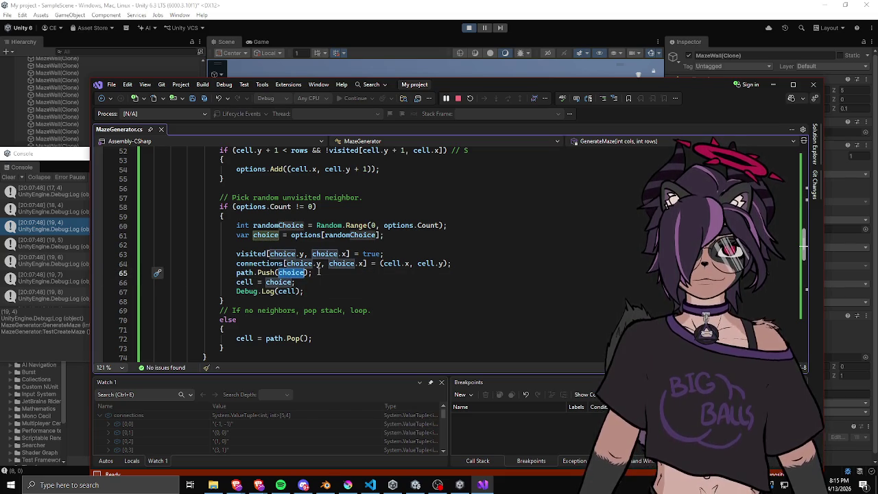
double_click(244, 282)
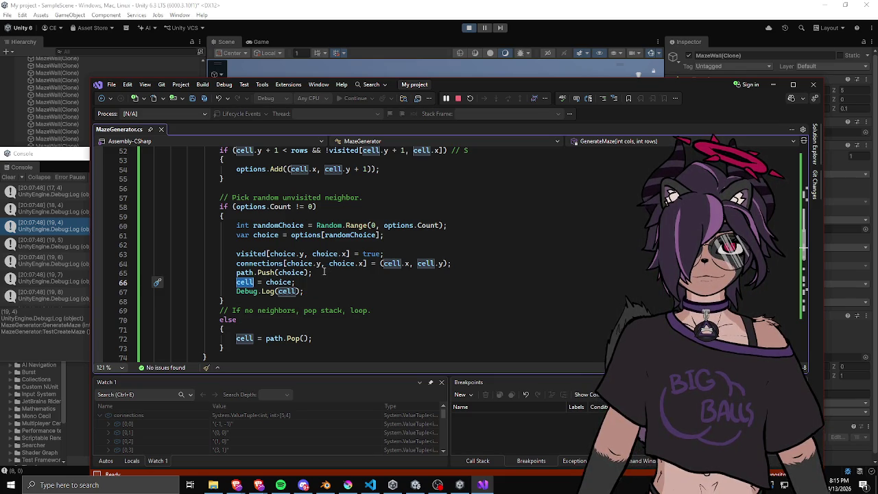
Scroll through the wall-building code, then bring the Unity scene forward
scroll(321, 271, up, 3)
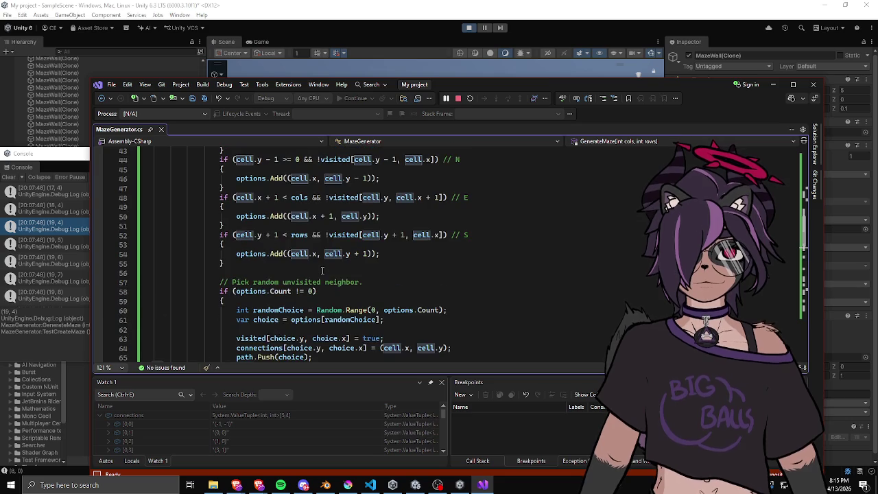
scroll(322, 271, down, 4)
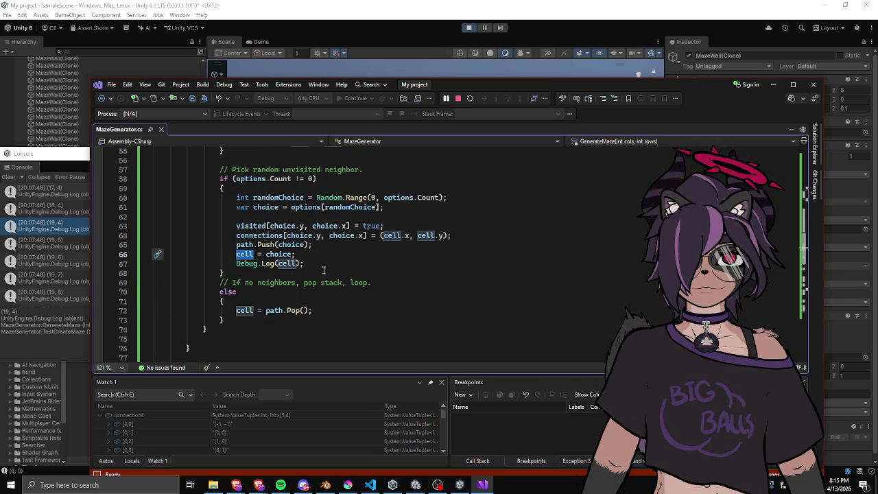
scroll(324, 270, down, 5)
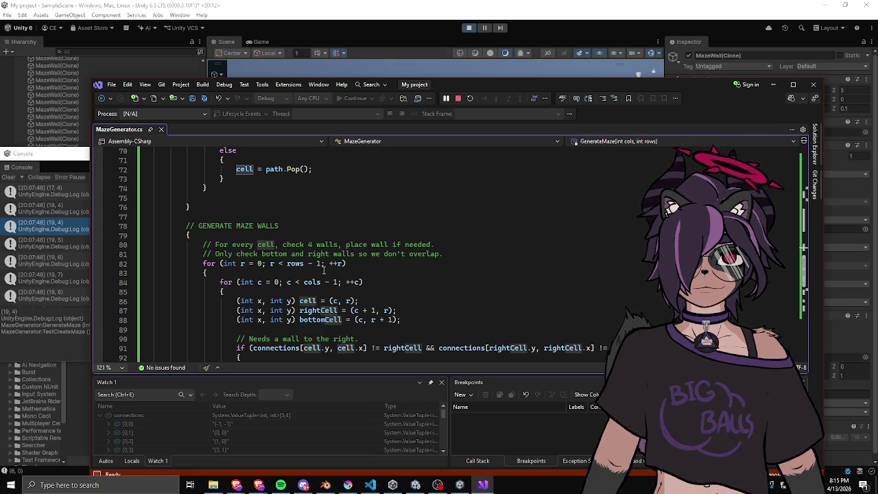
scroll(323, 271, down, 2)
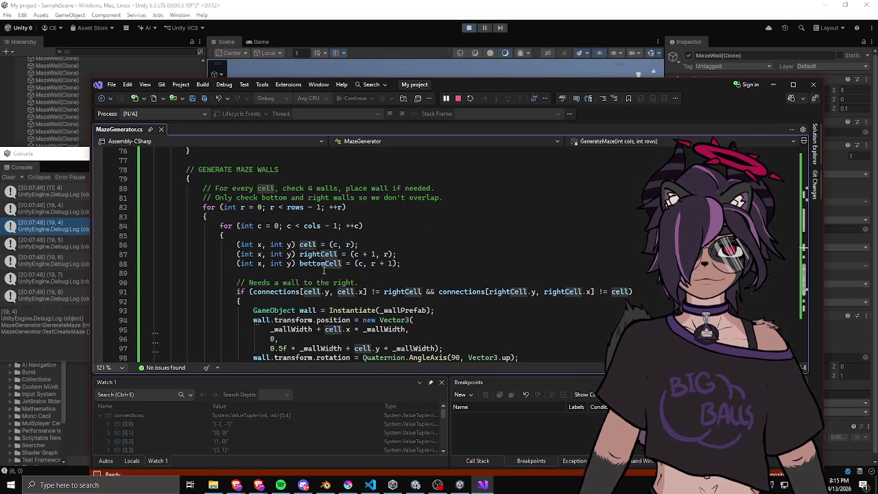
scroll(323, 270, down, 3)
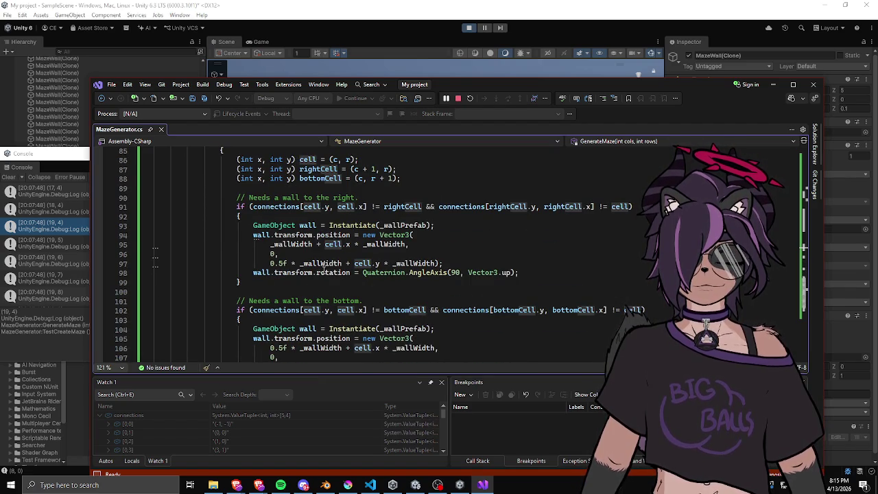
drag(457, 90, 441, 336)
click(577, 328)
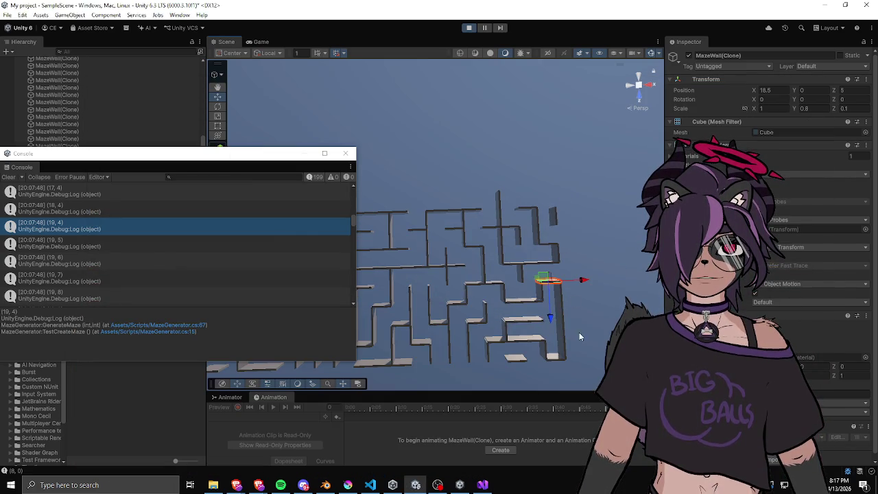
Inspect the maze and the (18, 4) log entry, stop play mode, and return to Visual Studio
drag(454, 275, 500, 217)
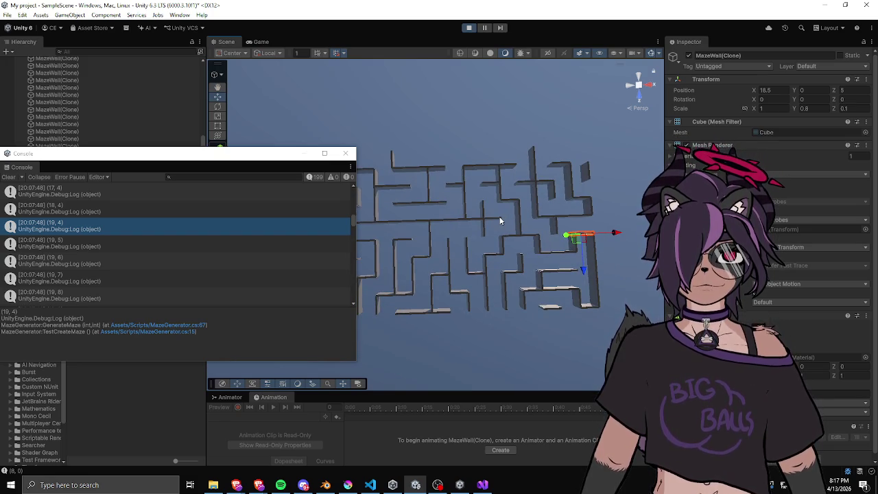
mouse_move(445, 222)
mouse_down()
mouse_move(514, 256)
mouse_move(575, 263)
mouse_move(564, 263)
mouse_up()
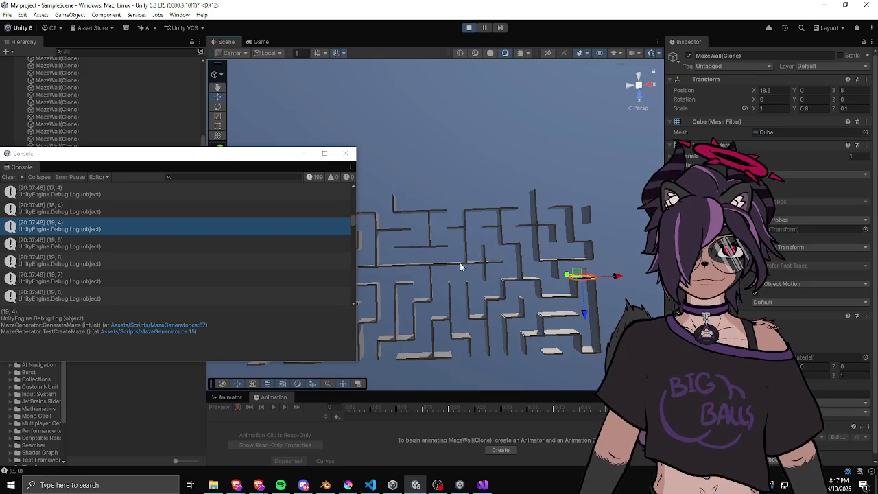
scroll(450, 266, down, 2)
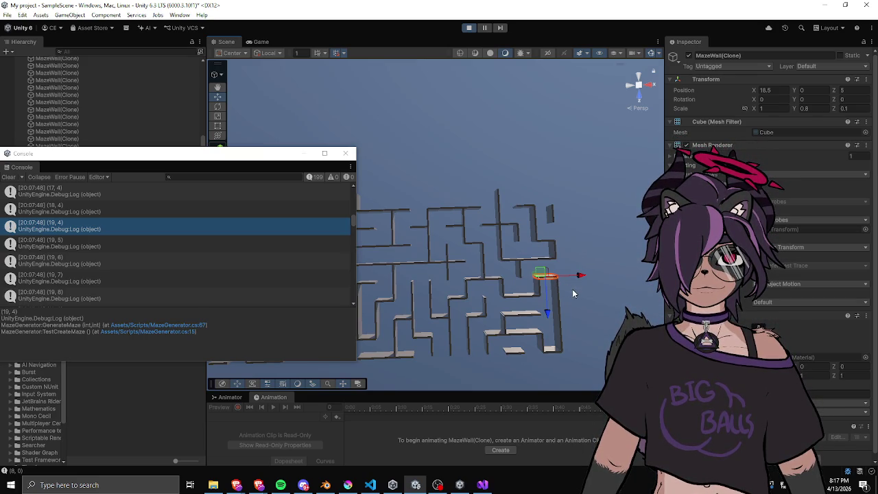
click(572, 292)
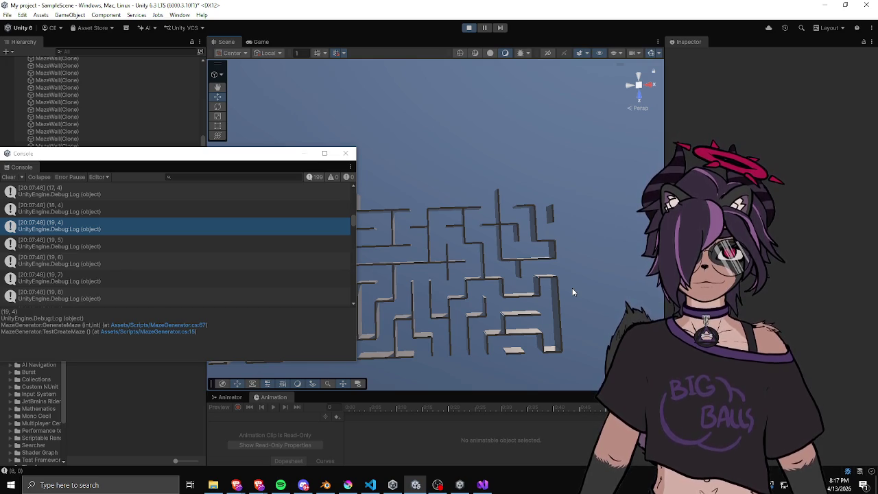
click(166, 214)
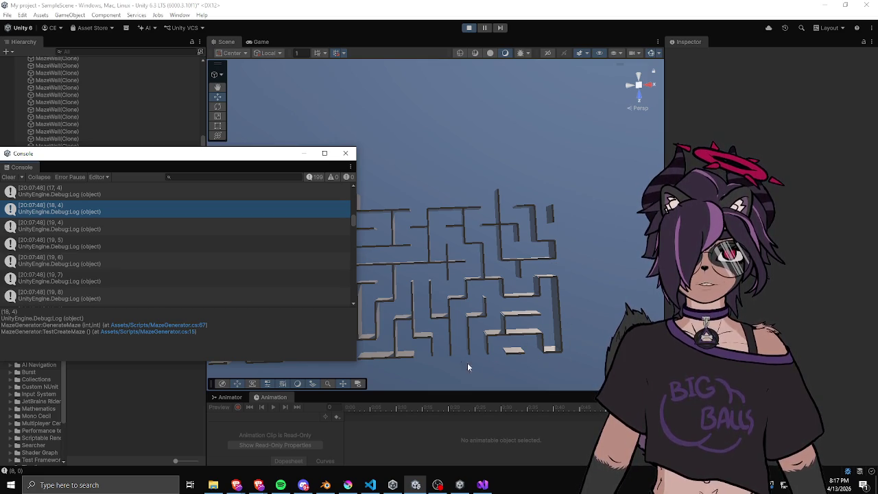
drag(295, 154, 471, 160)
click(468, 27)
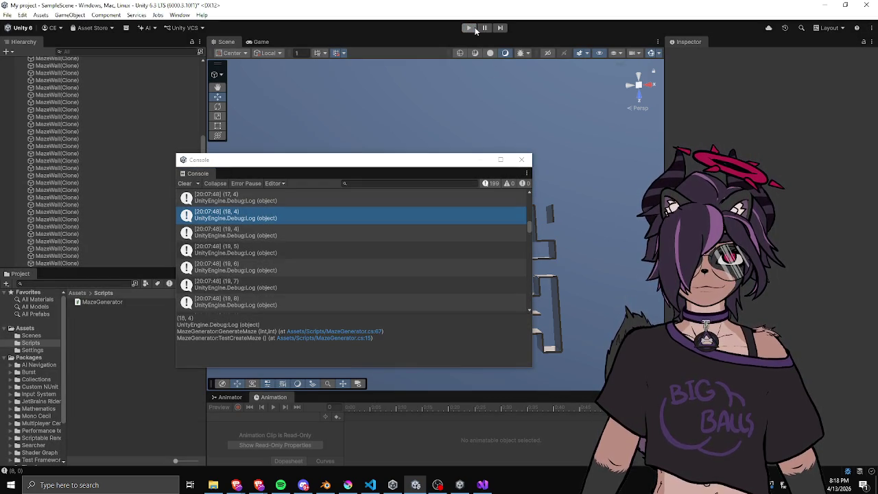
click(483, 484)
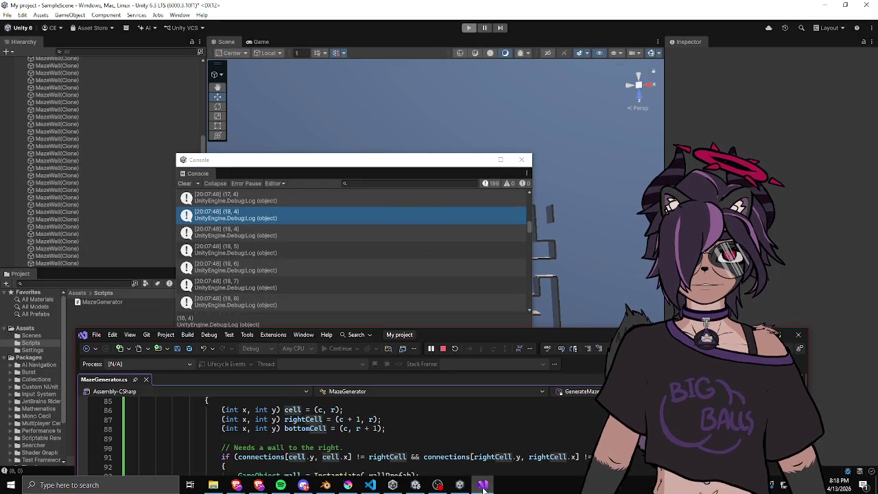
Maximize Visual Studio and scroll to the wall-building loops
mouse_move(363, 330)
mouse_down()
mouse_move(470, 306)
mouse_move(486, 51)
mouse_up()
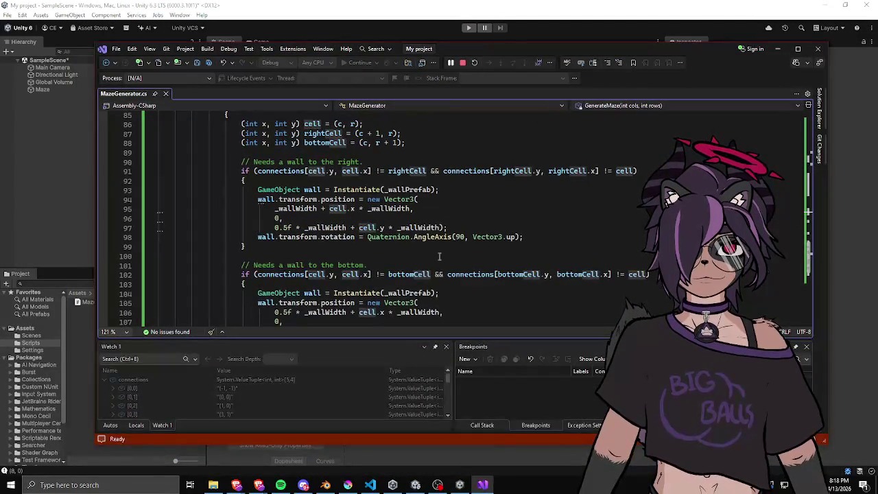
double_click(535, 48)
scroll(242, 261, up, 4)
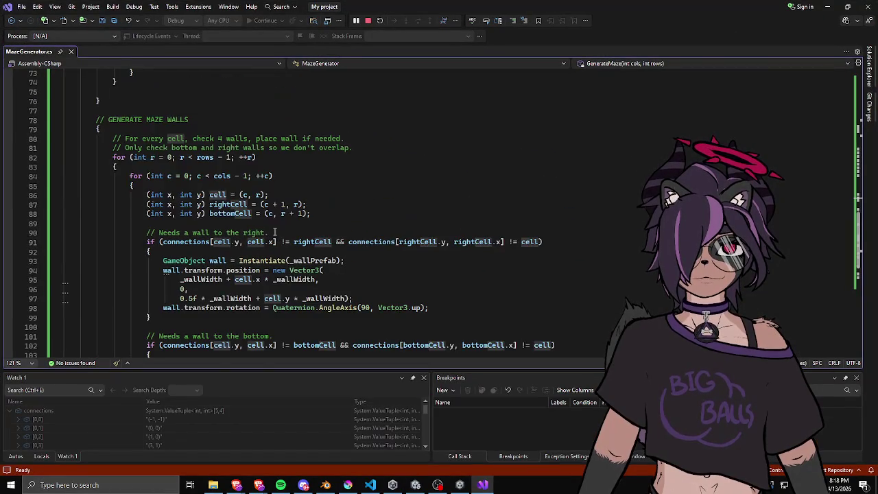
scroll(243, 261, down, 2)
scroll(233, 264, up, 4)
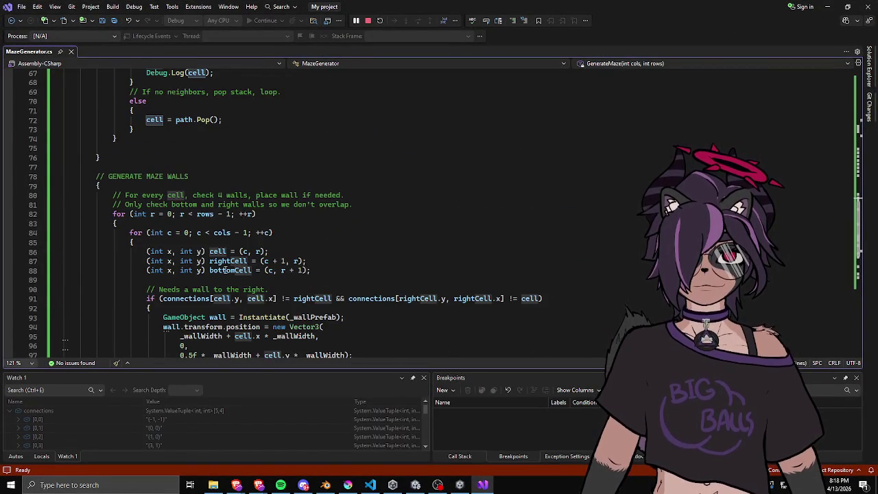
scroll(286, 249, up, 8)
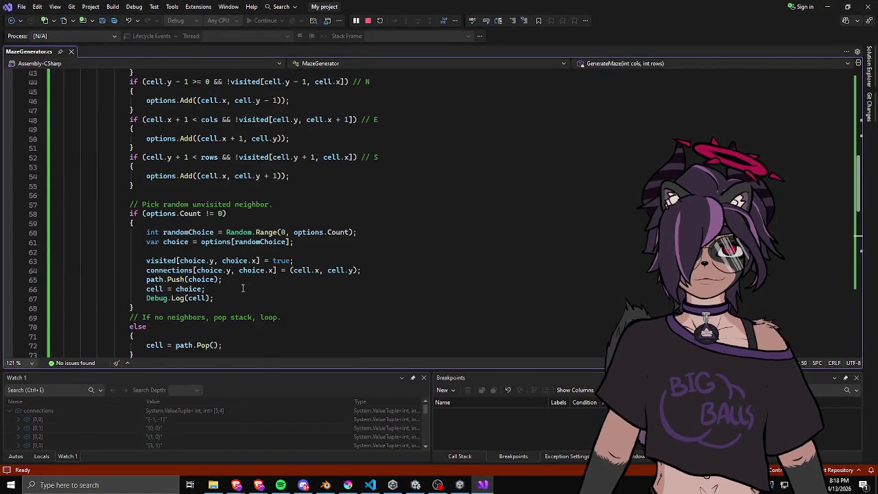
scroll(242, 289, down, 6)
scroll(242, 288, down, 5)
Remove ' - 1' from the loop bounds so they read 'r < rows' and 'c < cols'
click(230, 129)
key(BackSpace)
key(BackSpace)
key(BackSpace)
key(BackSpace)
click(246, 148)
key(BackSpace)
key(BackSpace)
key(BackSpace)
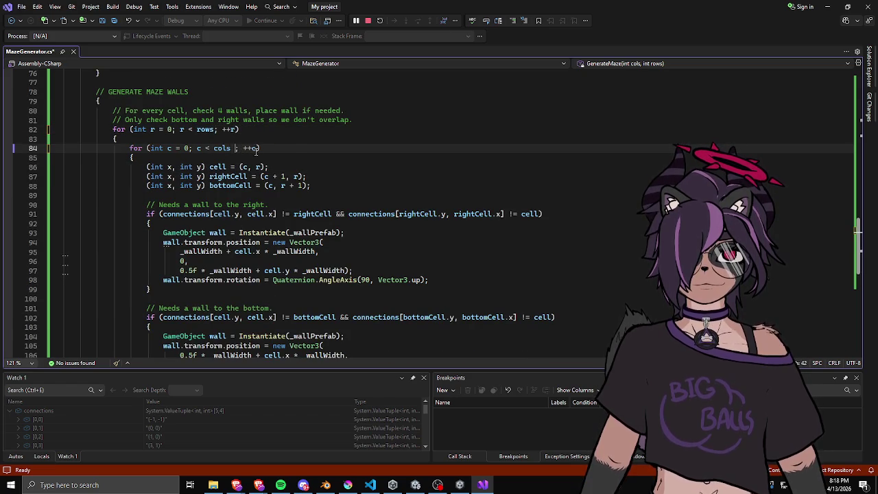
click(283, 220)
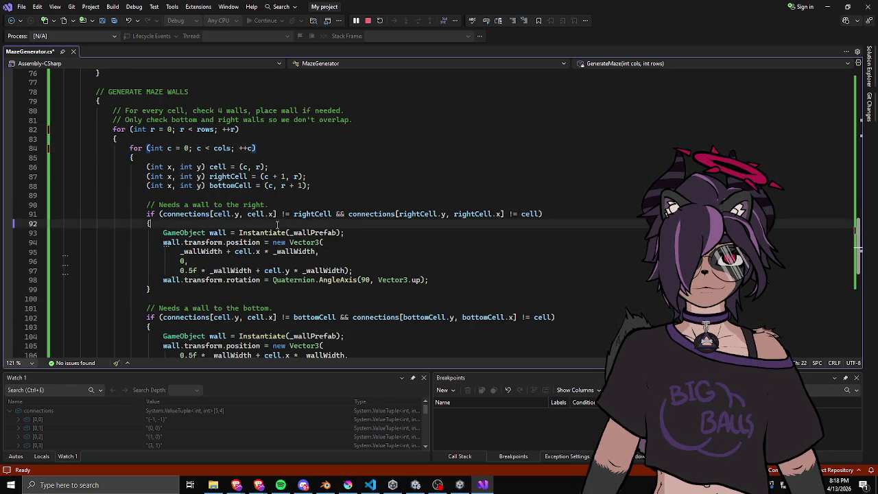
click(277, 204)
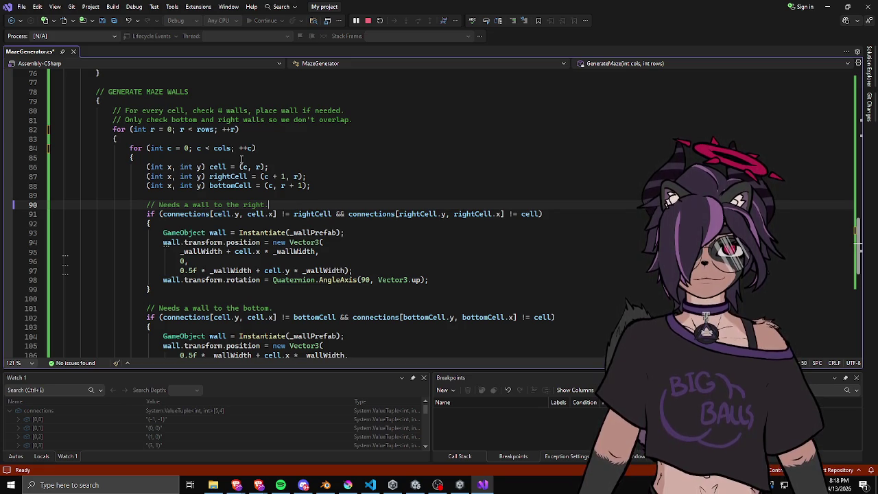
key(Down)
key(ctrl+Left)
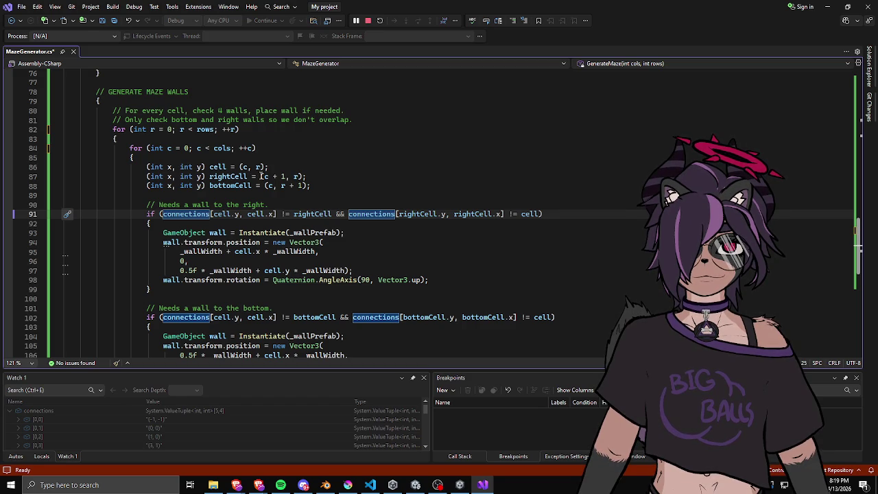
Prefix the right-wall check with 'cell.x < rows - 1 &&' and paste a cell.y version into the bottom-wall check
text(cell.x)
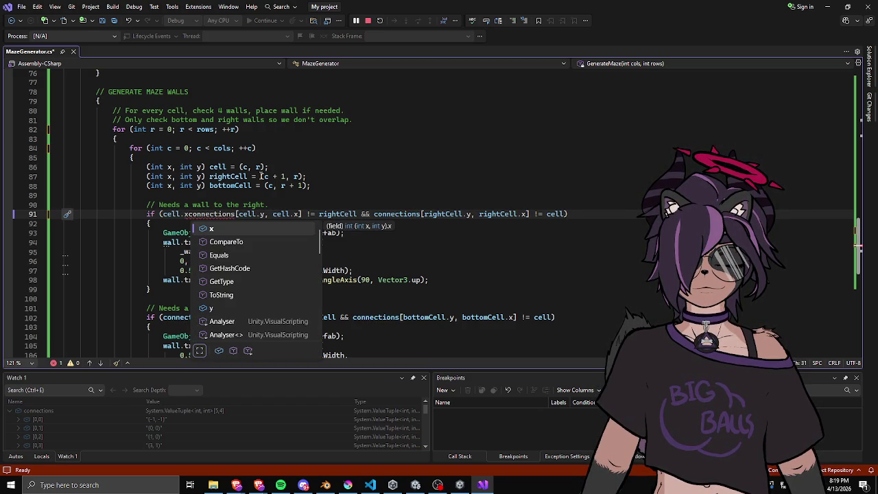
text( < )
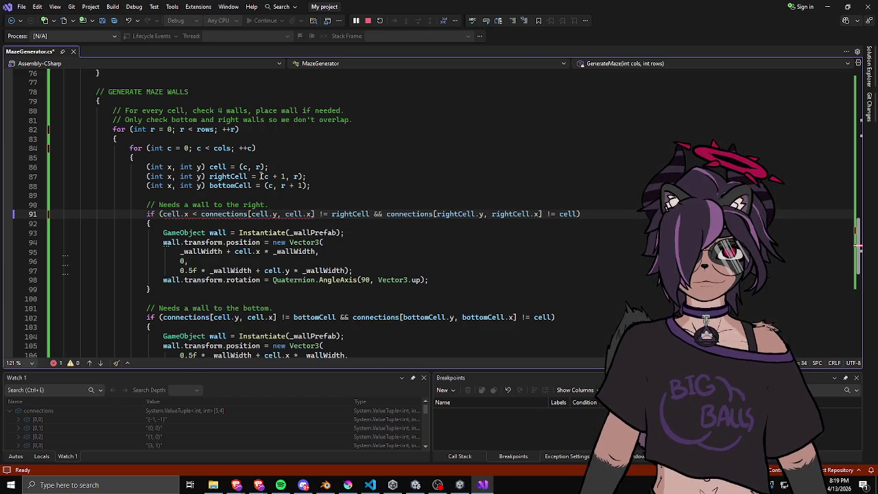
text(rows - 1 &&)
scroll(246, 166, down, 1)
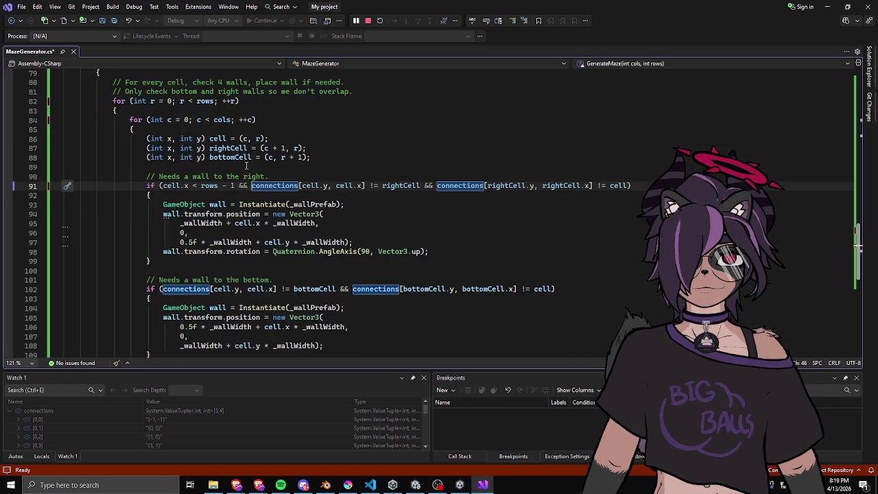
drag(163, 186, 238, 186)
key(ctrl+c)
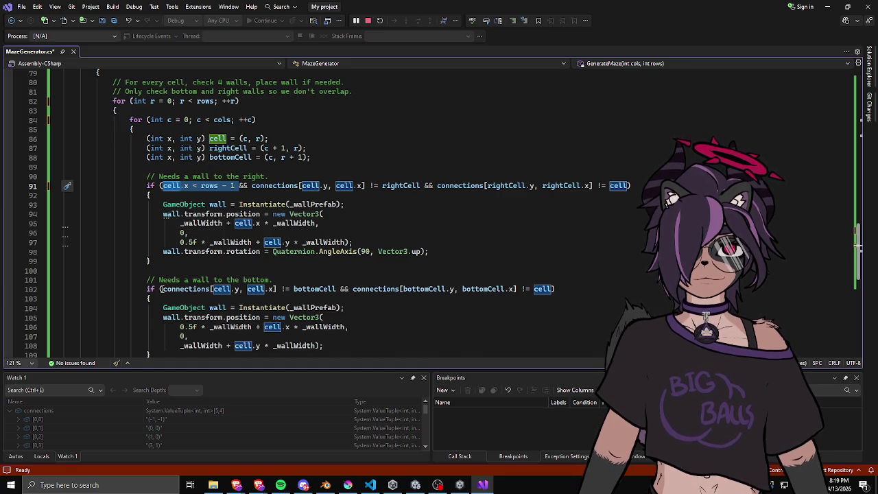
click(162, 288)
key(ctrl+v)
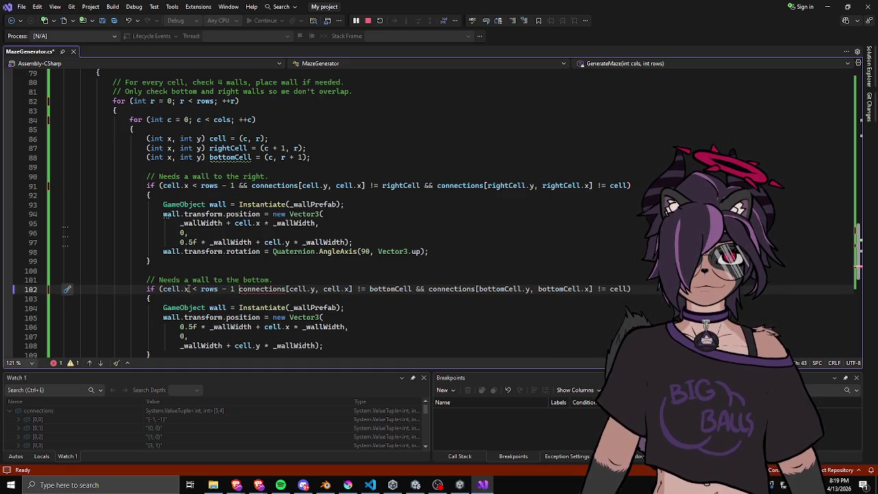
double_click(186, 289)
text(y)
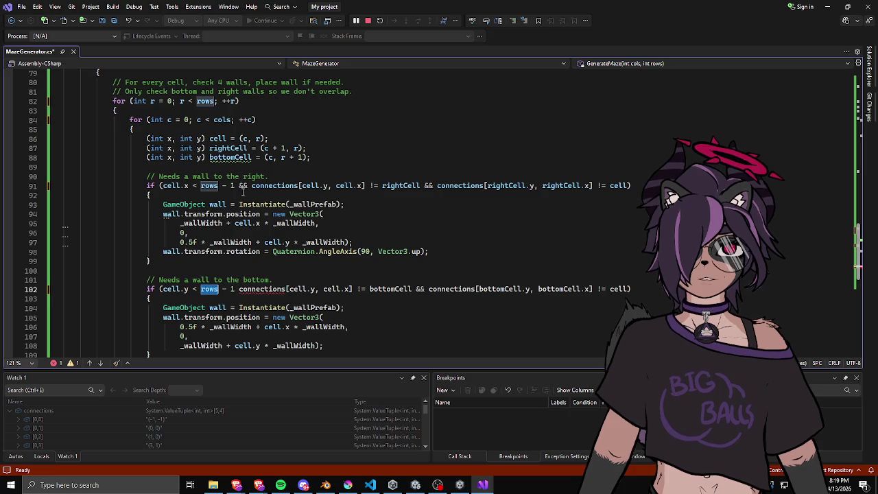
Change rows to cols on line 91, add && before connections on line 102, and save
double_click(209, 185)
text(col)
key(Tab)
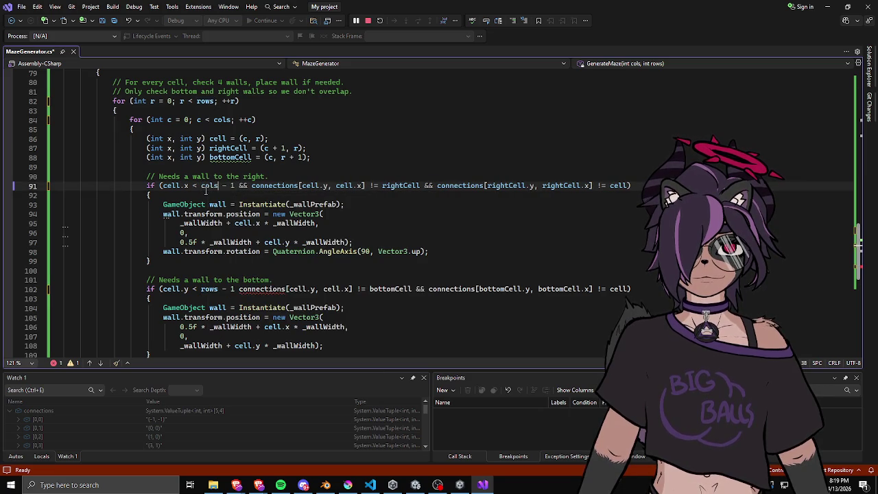
click(297, 173)
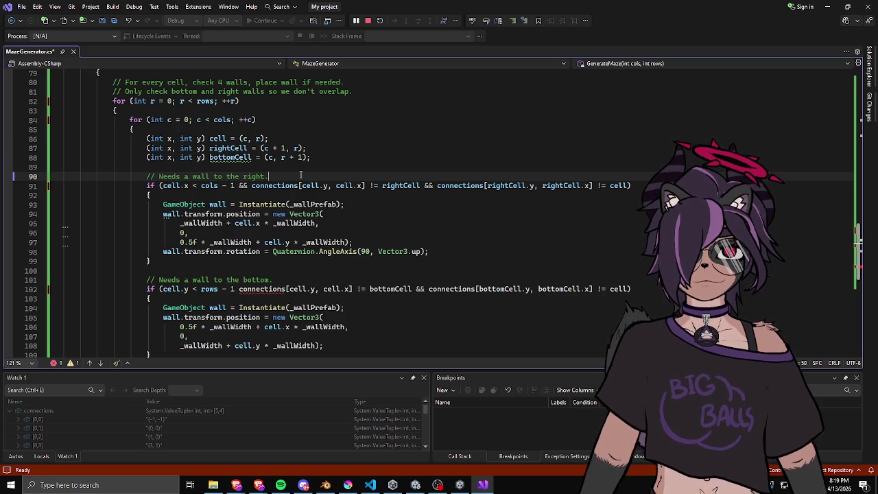
double_click(209, 289)
click(240, 289)
text(&&)
click(290, 274)
key(ctrl+s)
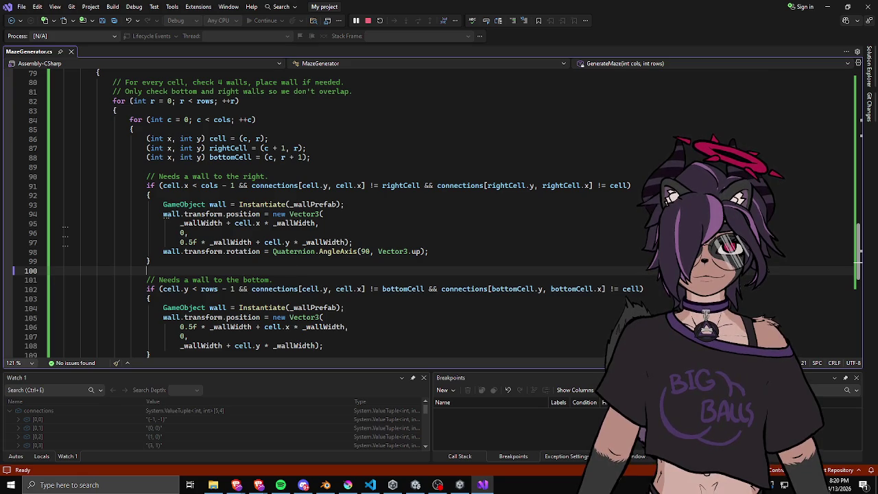
Consult the hand-drawn maze sketch, undoing a stray pink stroke, then return to the code
click(348, 484)
mouse_move(511, 184)
mouse_down()
mouse_move(492, 221)
mouse_move(503, 243)
mouse_up()
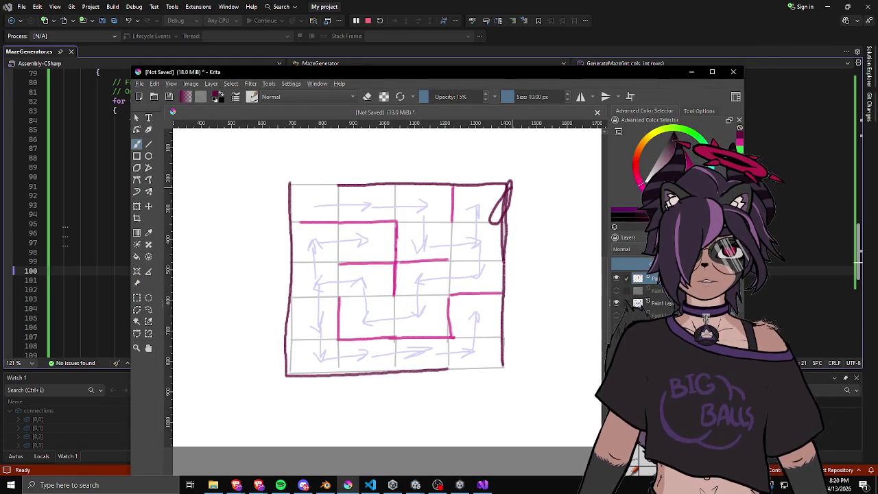
key(ctrl+z)
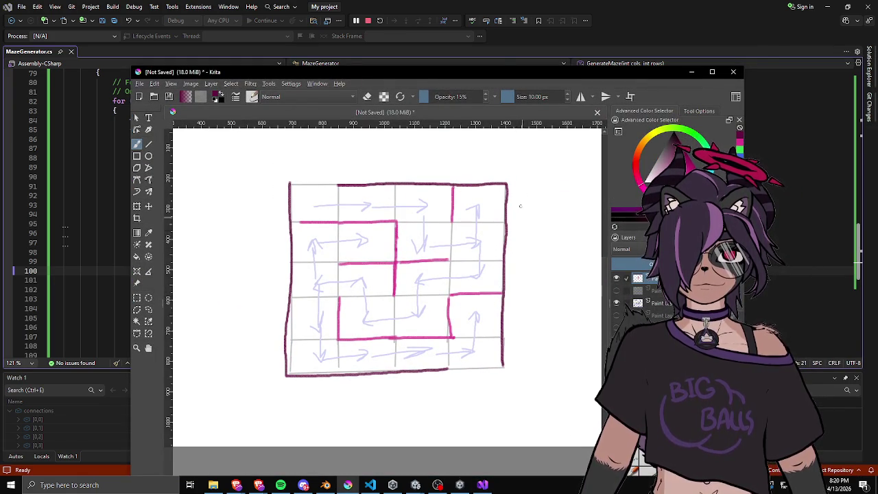
click(528, 5)
click(435, 178)
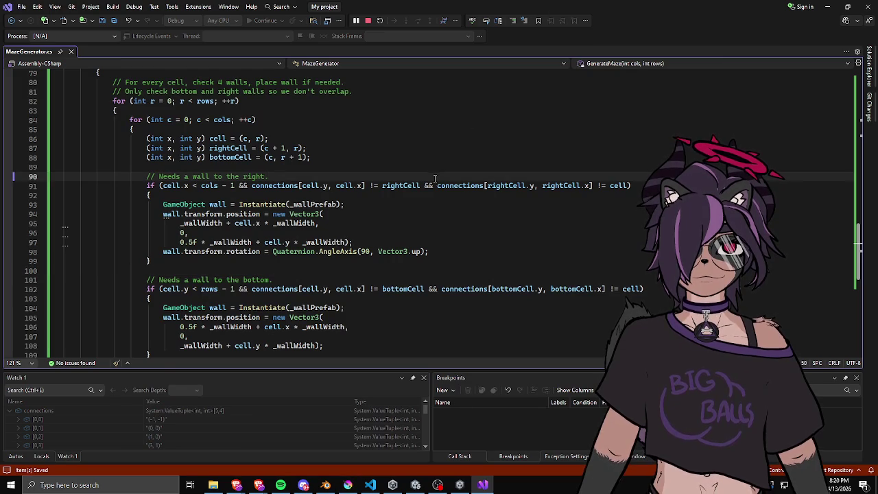
In Unity, select the Maze object and set its Rows to 10
click(416, 485)
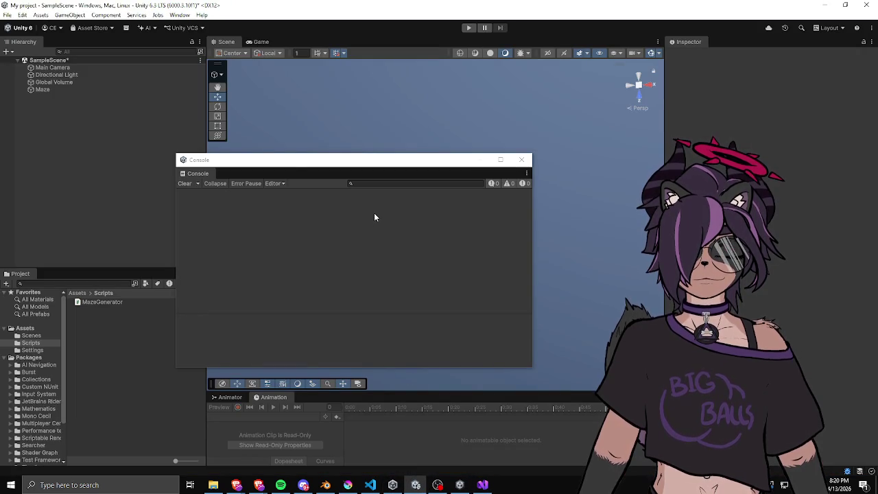
drag(322, 158, 462, 187)
click(118, 82)
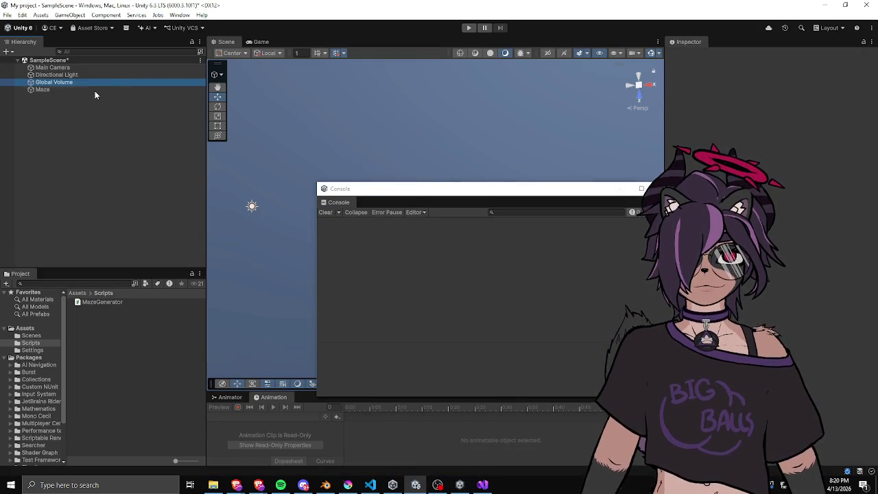
click(95, 89)
click(775, 150)
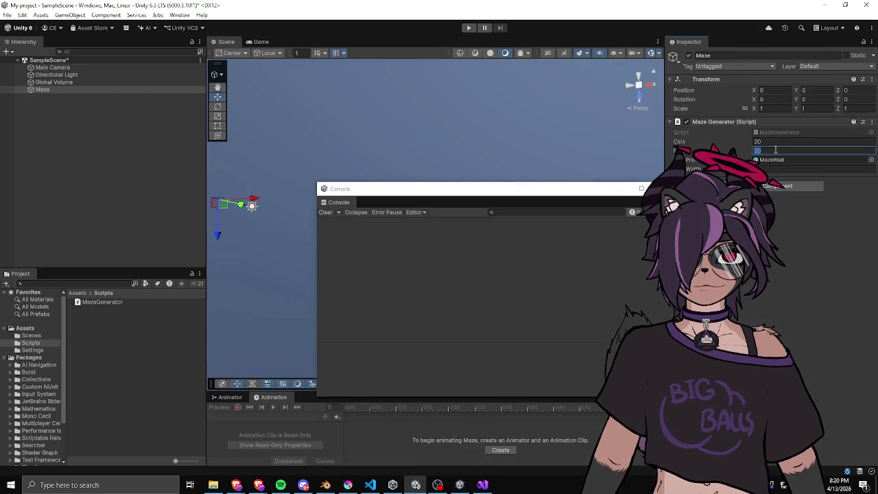
text(10)
key(Return)
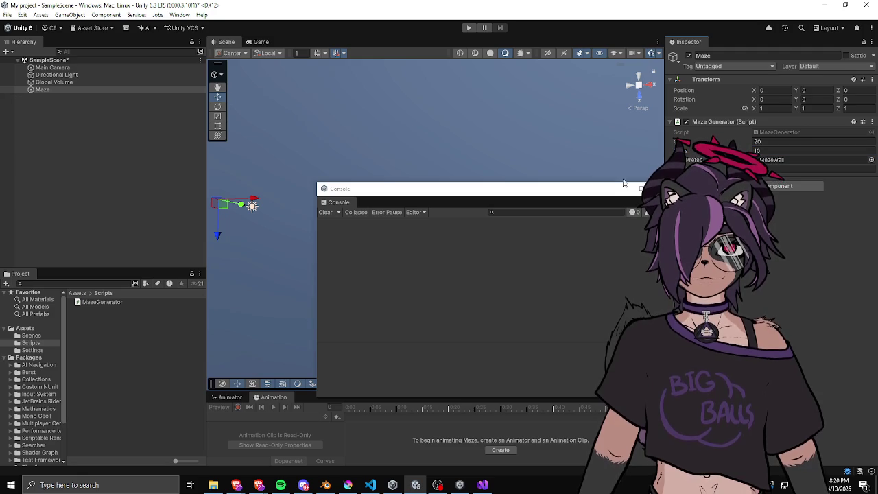
Play the scene, run Maze Generator's generate command, close the Console, and switch to the Scene view
click(469, 28)
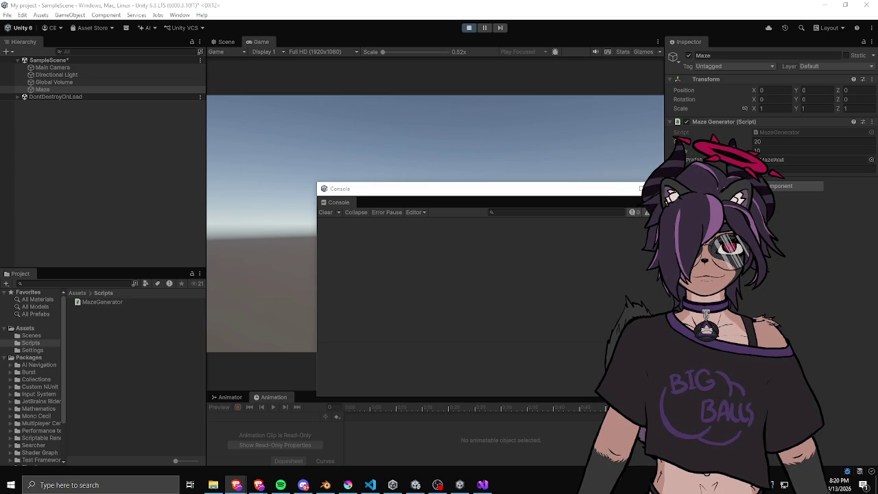
mouse_move(473, 193)
mouse_down()
mouse_move(311, 207)
mouse_move(566, 228)
mouse_move(595, 265)
mouse_up()
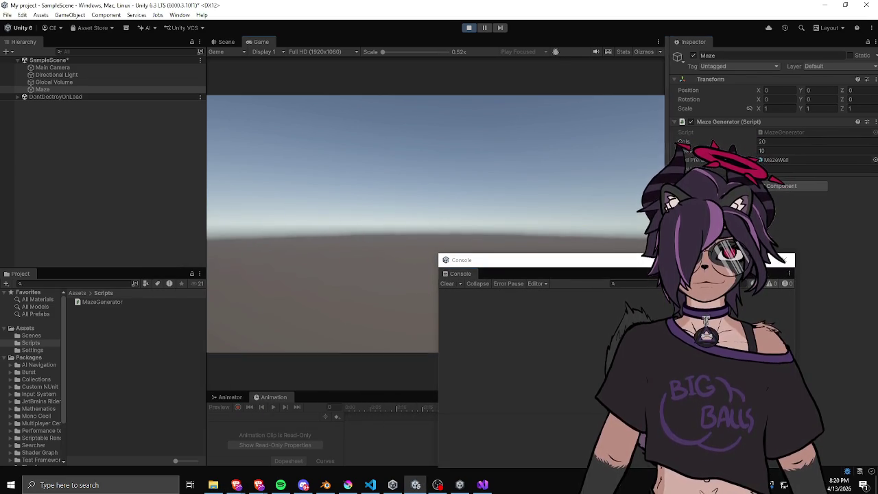
drag(206, 198, 183, 193)
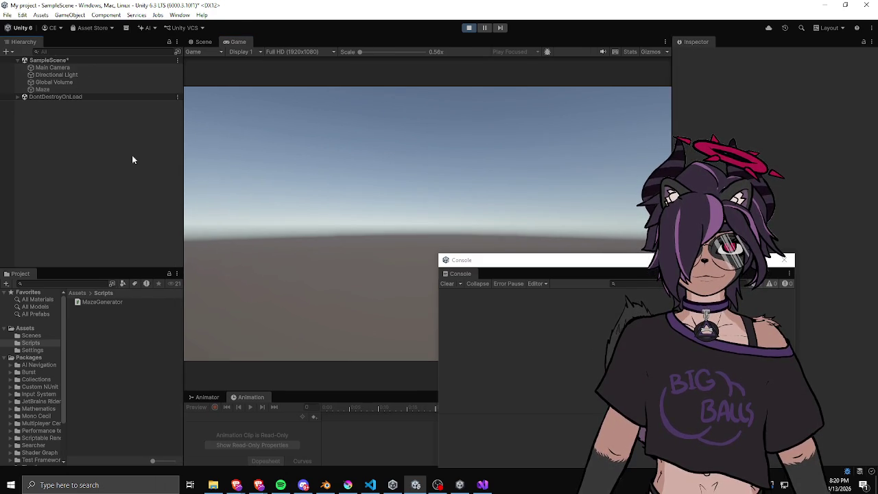
click(65, 88)
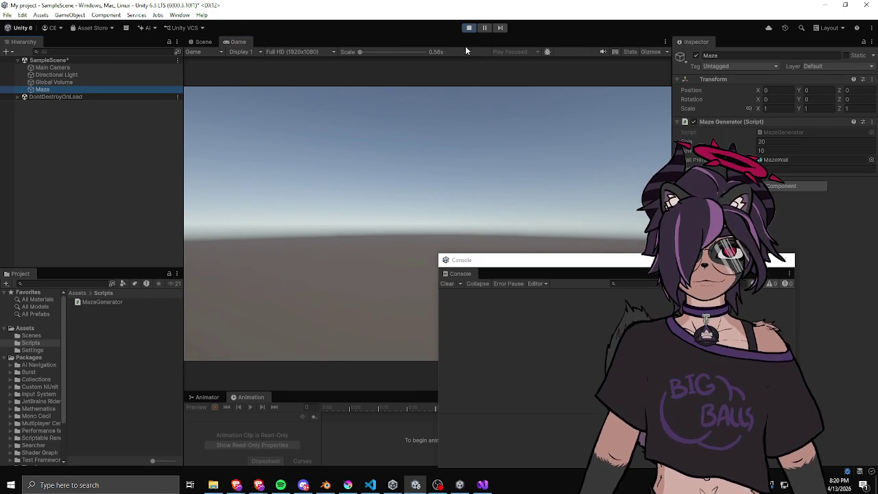
right_click(728, 122)
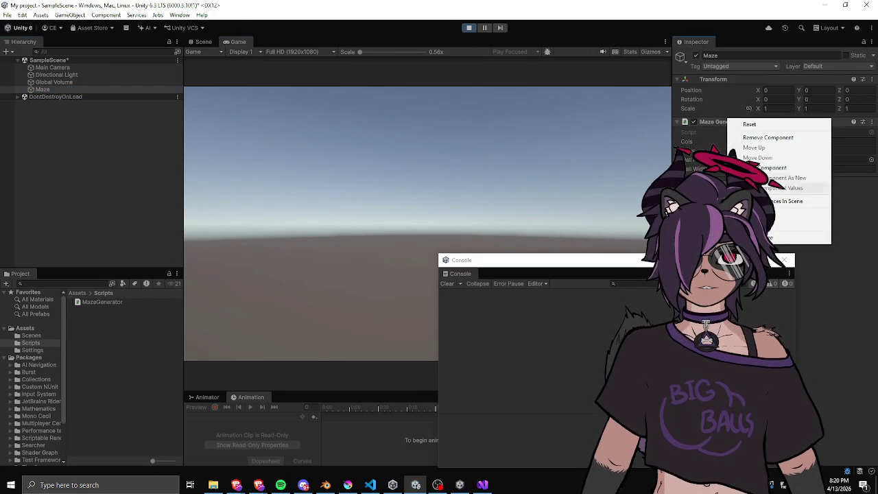
click(796, 237)
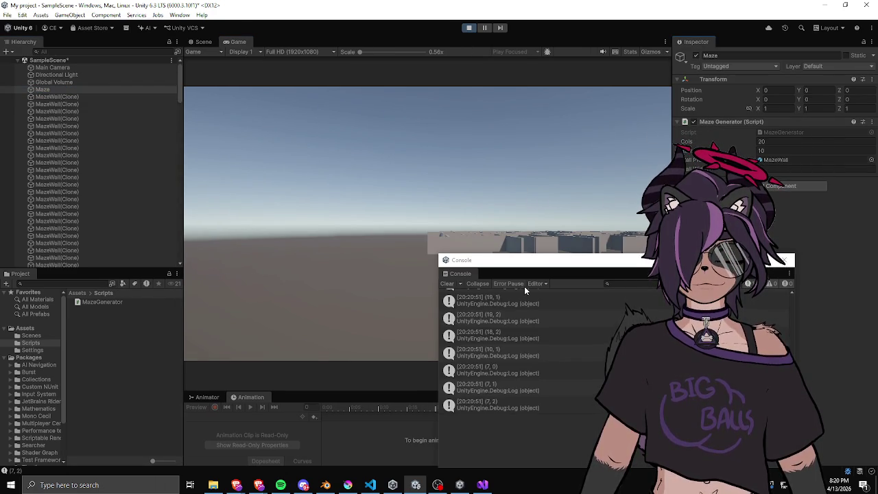
click(785, 259)
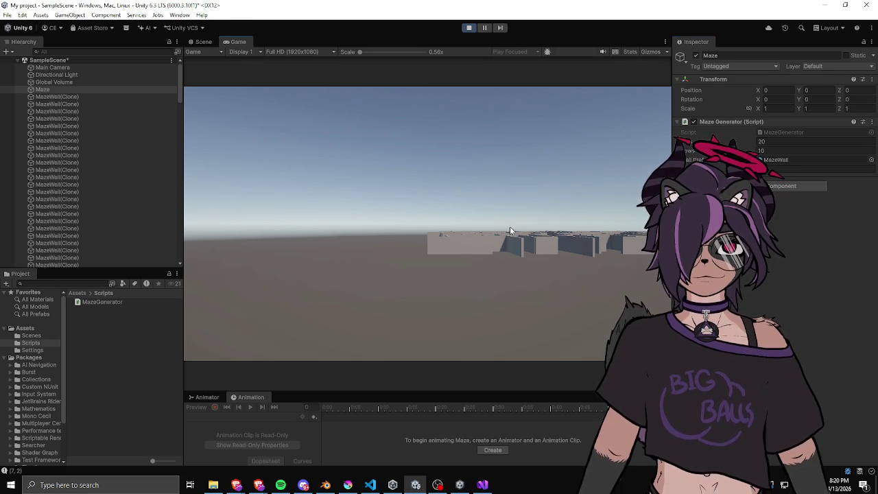
click(203, 42)
key(f)
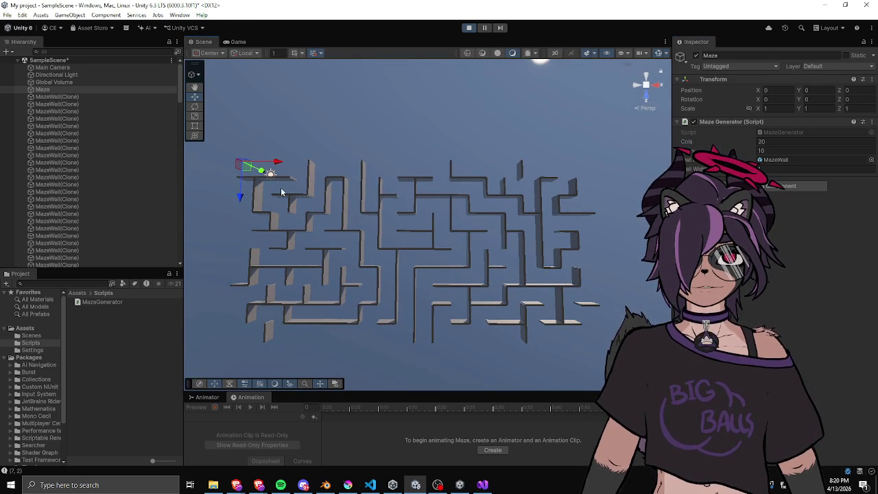
click(374, 240)
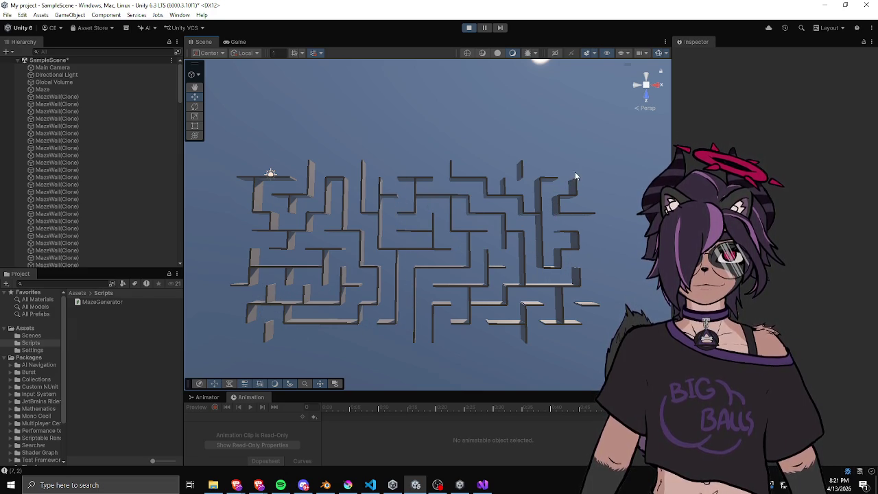
scroll(480, 246, down, 3)
mouse_move(412, 275)
mouse_down()
mouse_move(344, 296)
mouse_move(359, 229)
mouse_move(314, 261)
mouse_move(411, 227)
mouse_move(400, 149)
mouse_move(384, 227)
mouse_move(420, 126)
mouse_up()
scroll(420, 126, up, 5)
mouse_move(341, 269)
mouse_down()
mouse_move(529, 243)
mouse_move(558, 219)
mouse_move(552, 188)
mouse_move(356, 198)
mouse_move(391, 221)
mouse_up()
click(474, 177)
click(432, 145)
mouse_move(431, 149)
mouse_down()
mouse_move(336, 137)
mouse_move(366, 135)
mouse_move(402, 175)
mouse_move(366, 217)
mouse_move(327, 210)
mouse_move(364, 237)
mouse_move(361, 199)
mouse_move(485, 186)
mouse_move(512, 152)
mouse_move(423, 239)
mouse_move(420, 265)
mouse_up()
scroll(363, 196, down, 5)
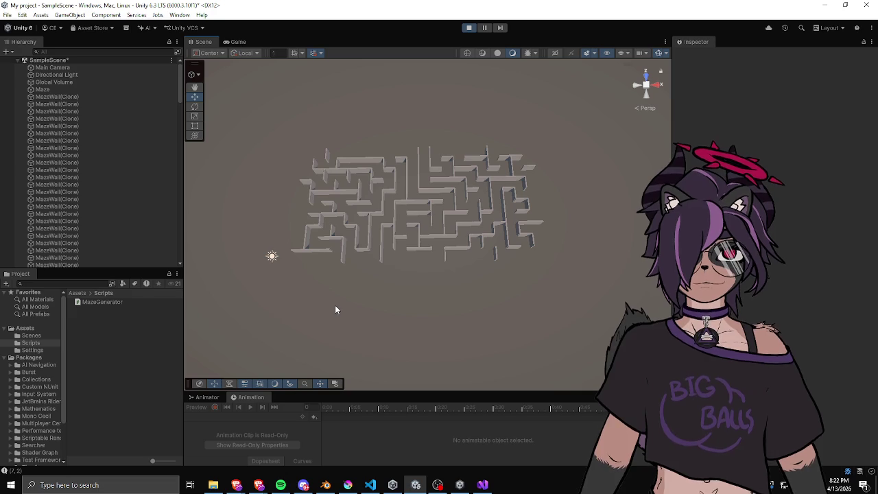
scroll(375, 217, up, 5)
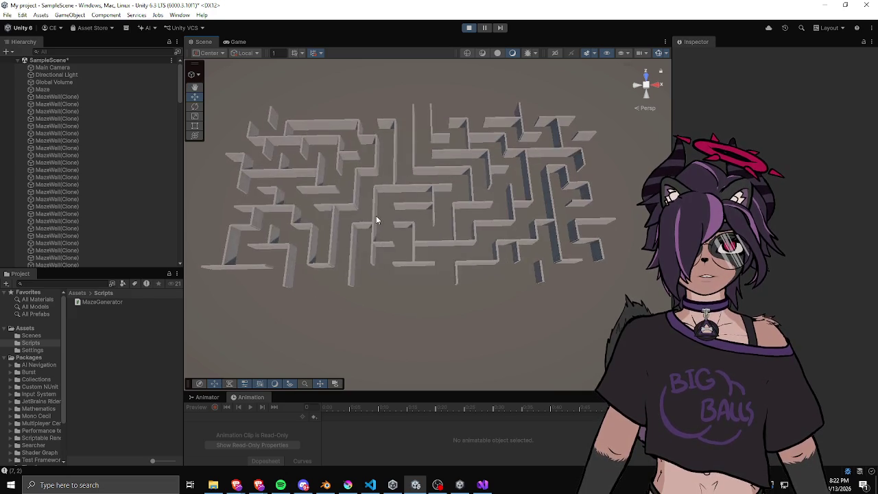
mouse_move(473, 247)
mouse_down()
mouse_move(402, 254)
mouse_move(460, 285)
mouse_move(464, 257)
mouse_move(440, 250)
mouse_up()
mouse_move(491, 232)
mouse_down()
mouse_move(484, 225)
mouse_move(439, 247)
mouse_move(418, 240)
mouse_move(519, 230)
mouse_up()
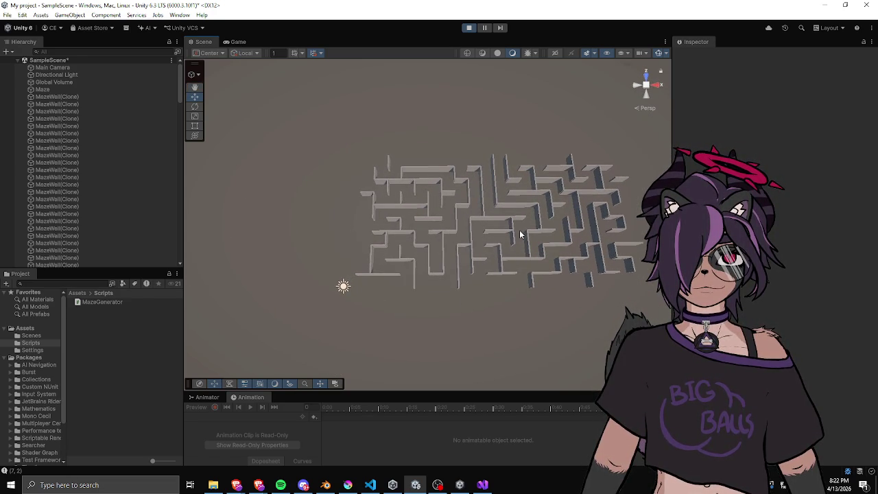
click(63, 91)
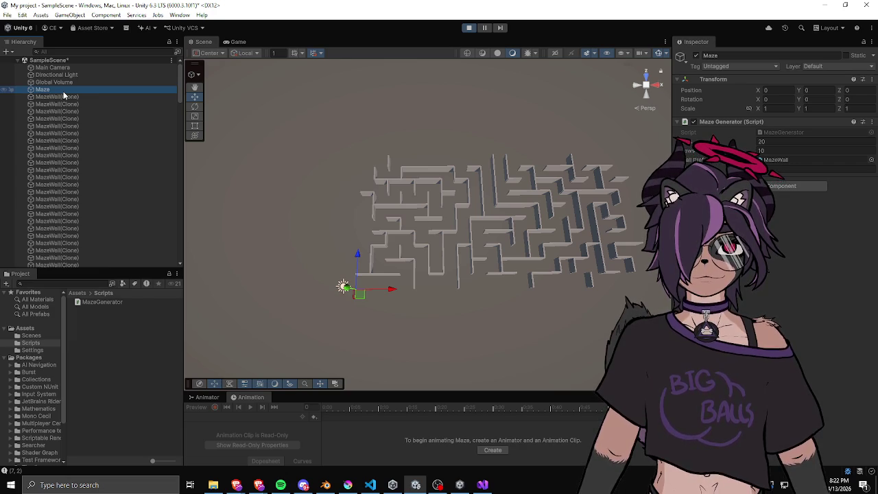
mouse_move(427, 184)
mouse_down()
mouse_move(405, 182)
mouse_move(399, 195)
mouse_move(411, 178)
mouse_move(370, 223)
mouse_up()
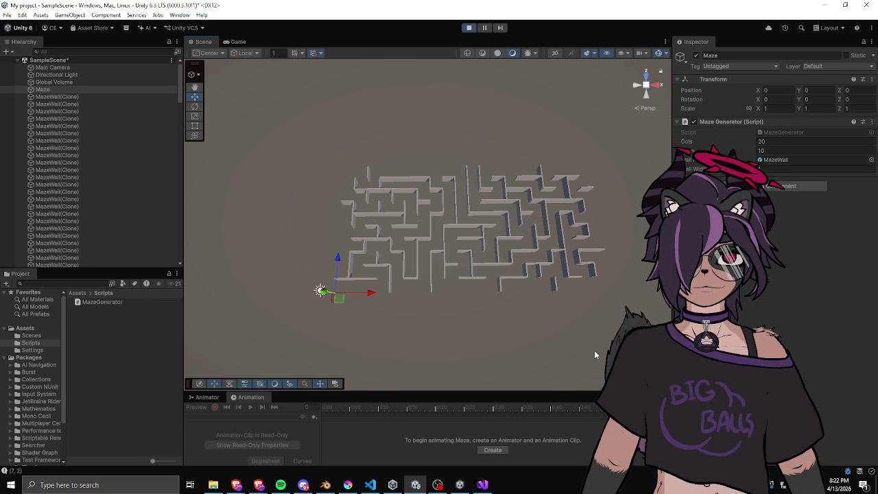
click(469, 27)
key(alt+Tab)
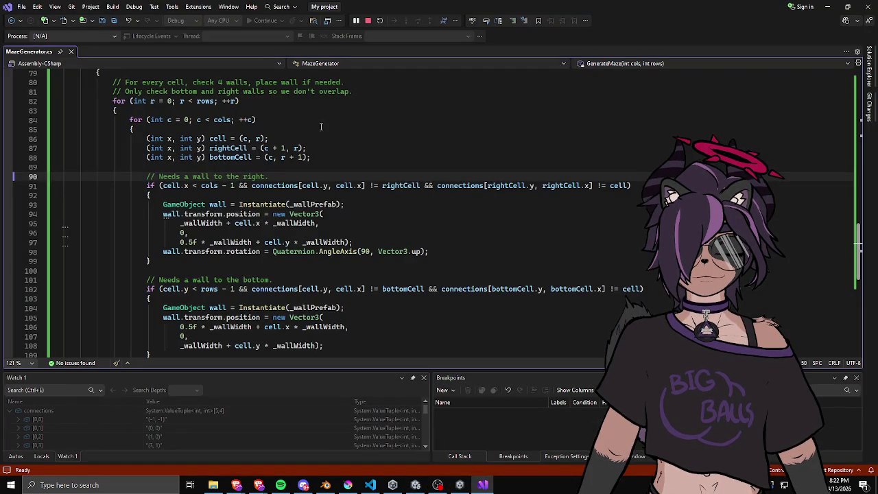
scroll(248, 149, up, 9)
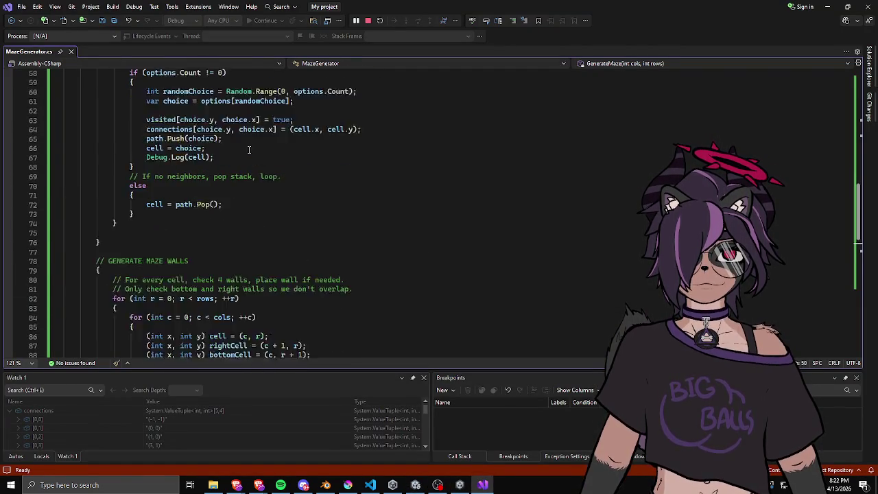
scroll(248, 149, down, 7)
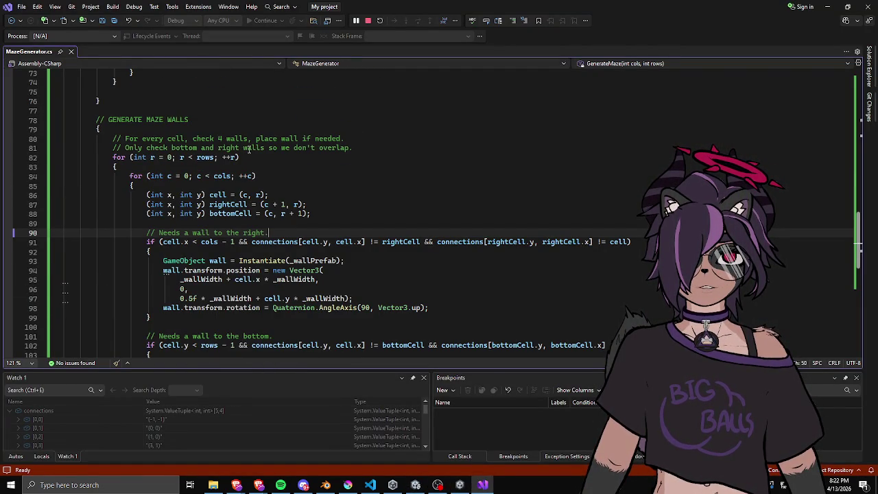
scroll(253, 148, down, 4)
scroll(253, 147, up, 3)
scroll(252, 183, up, 1)
scroll(252, 184, down, 3)
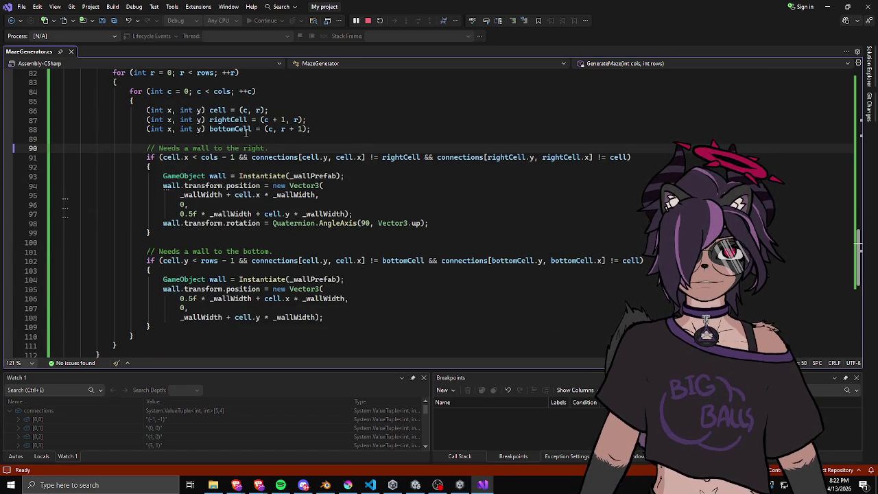
mouse_move(211, 214)
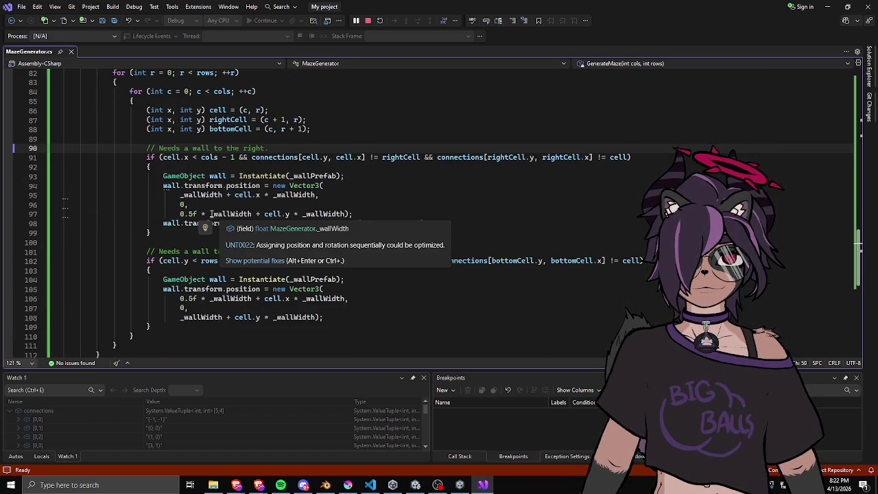
click(183, 213)
text(-()
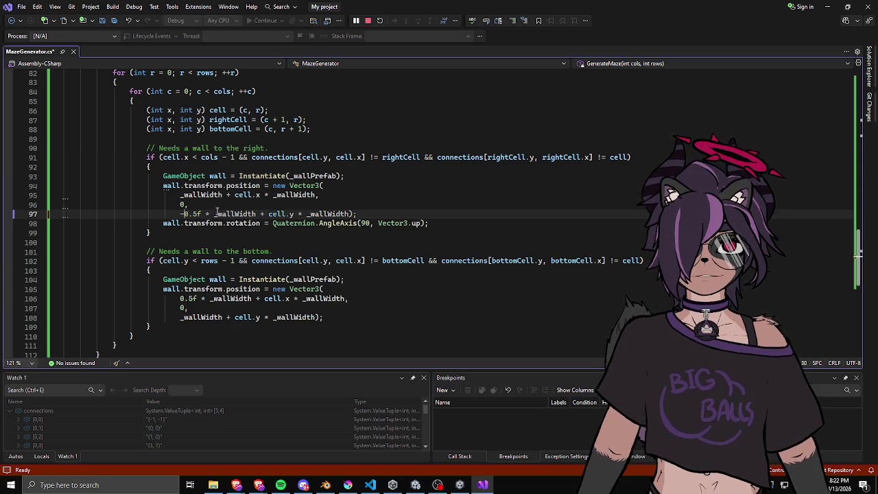
key(End)
key(Left)
text())
click(179, 318)
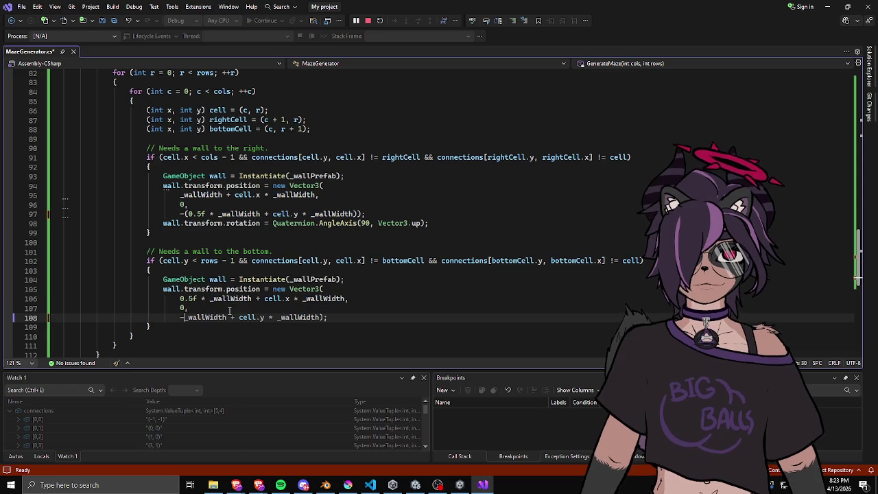
text(-()
text())
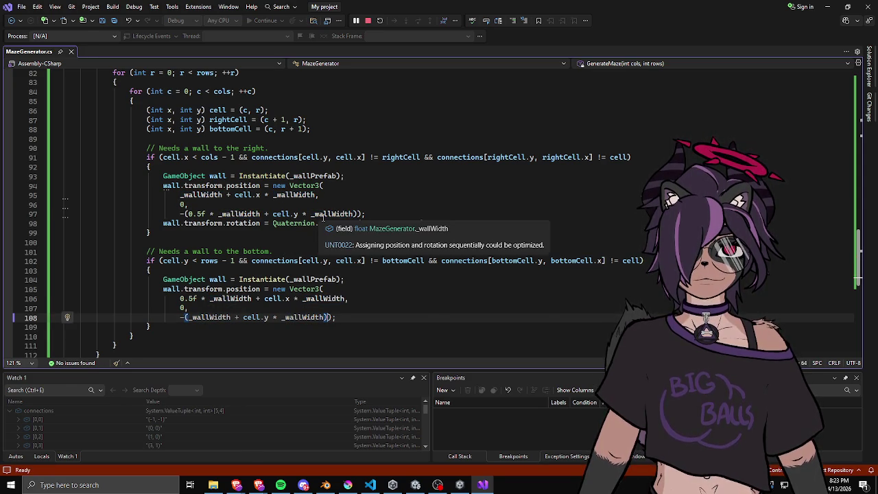
scroll(330, 214, up, 2)
click(325, 170)
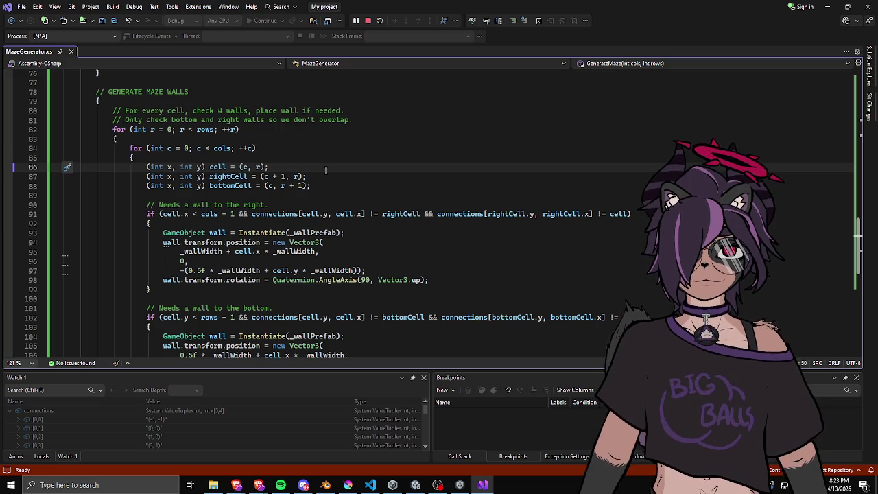
Add an empty if (c == 0) block after the bottomCell line
click(337, 185)
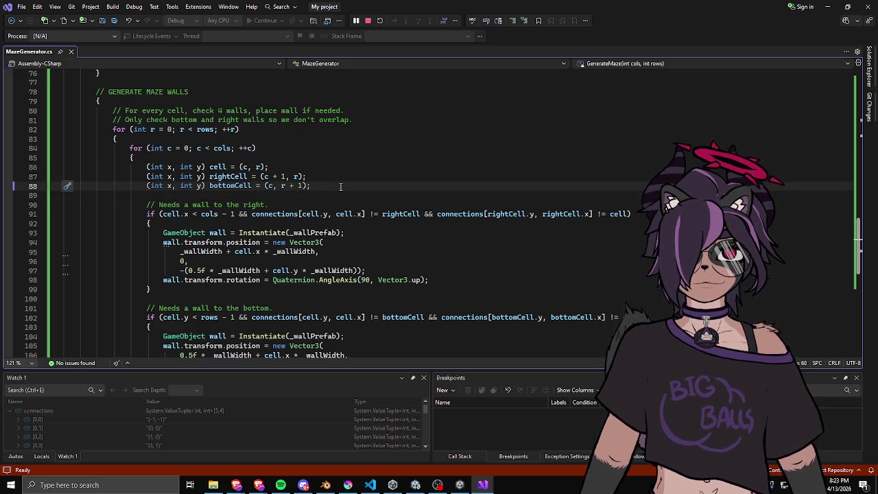
key(Return)
key(Return)
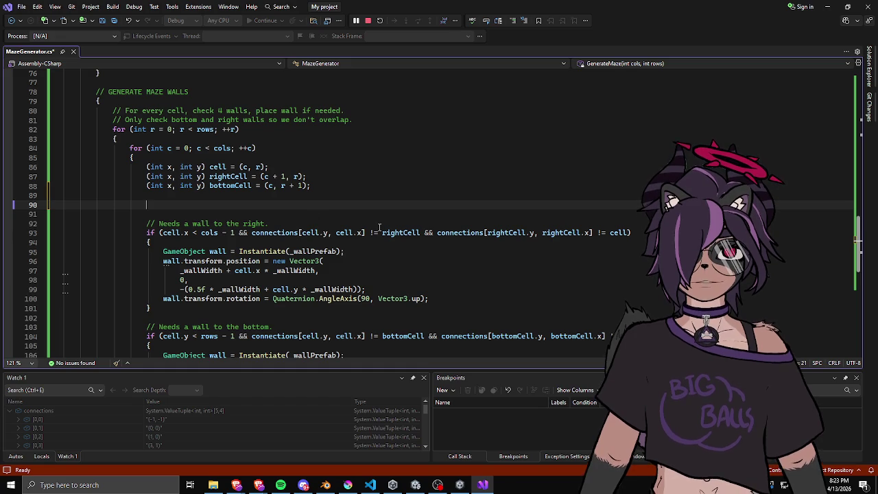
text(if ()
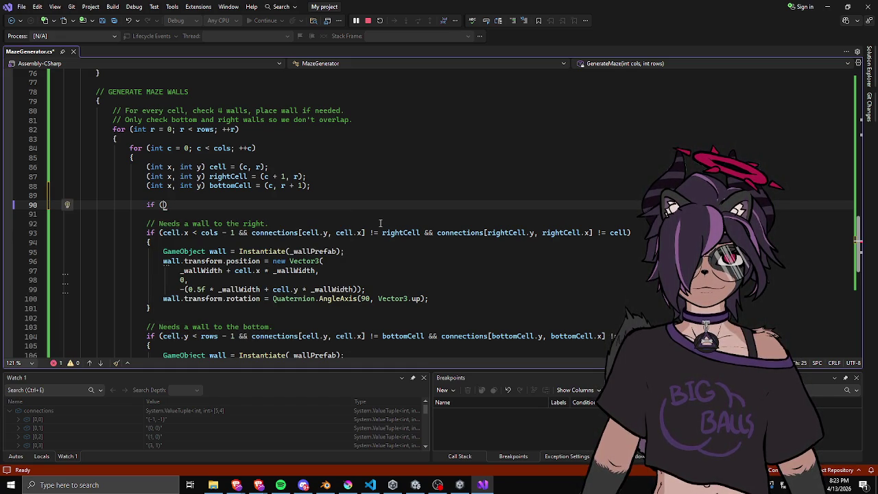
text(c)
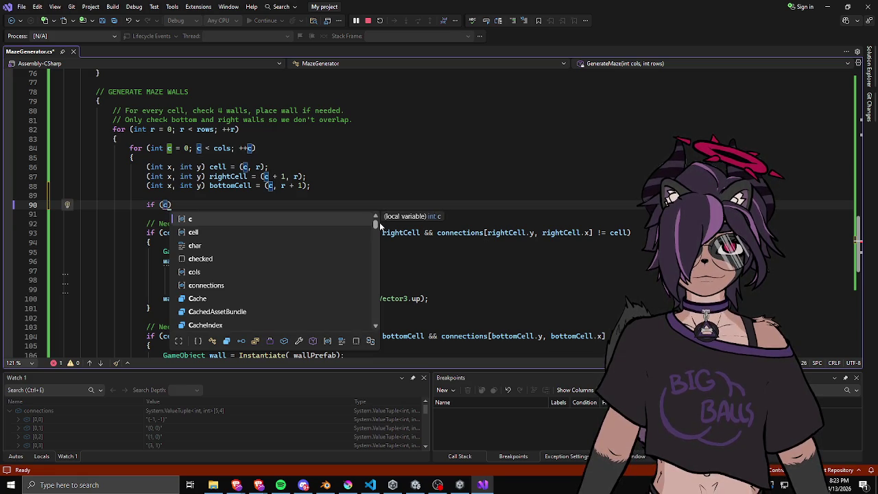
text( == 0)
key(Return)
text({)
key(Return)
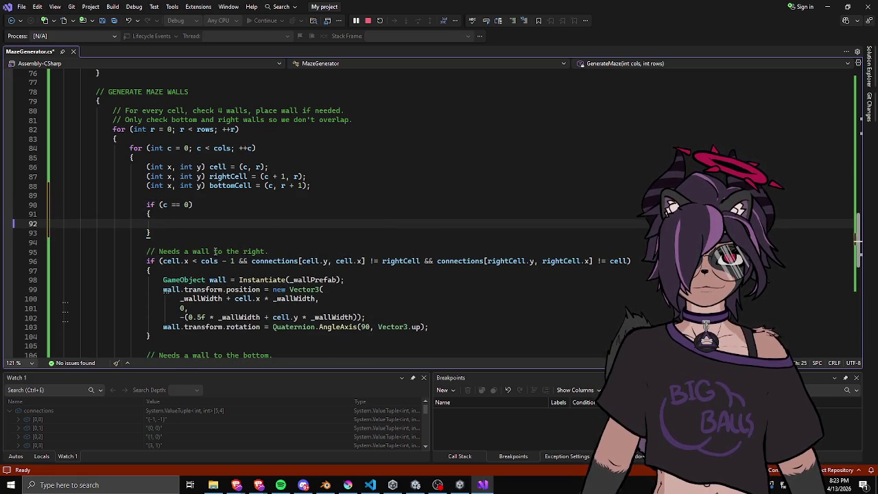
Add a '// Needs a wall to the left.' comment above the c == 0 check
drag(63, 251, 292, 251)
key(ctrl+c)
click(228, 195)
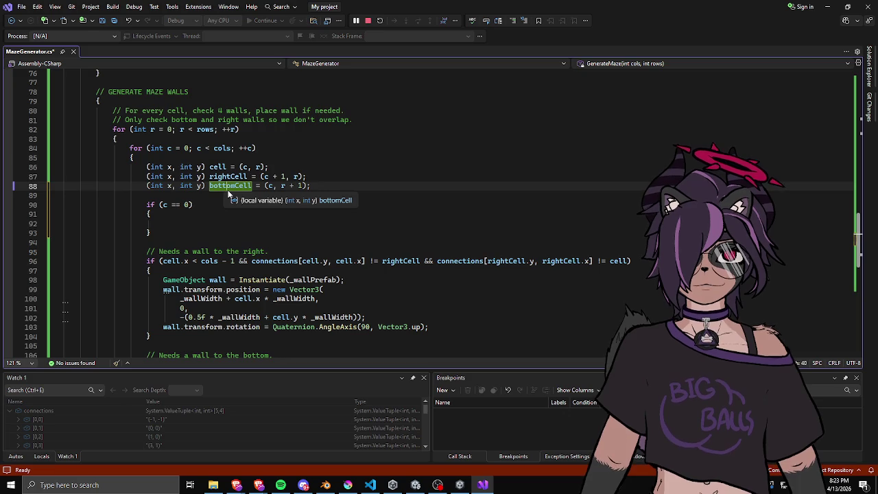
key(Return)
key(ctrl+v)
double_click(249, 204)
text(beft)
Paste the wall Instantiate block into the c == 0 branch and set its x to 0
click(244, 231)
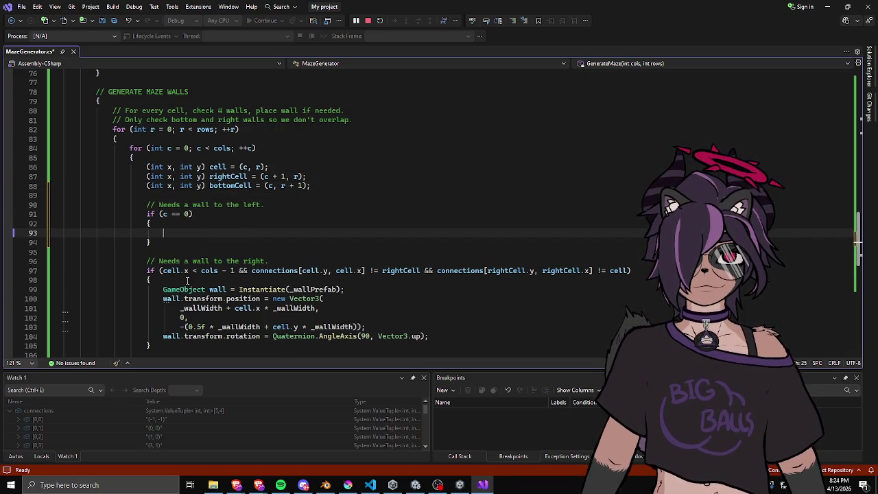
drag(162, 289, 452, 336)
key(ctrl+c)
click(261, 233)
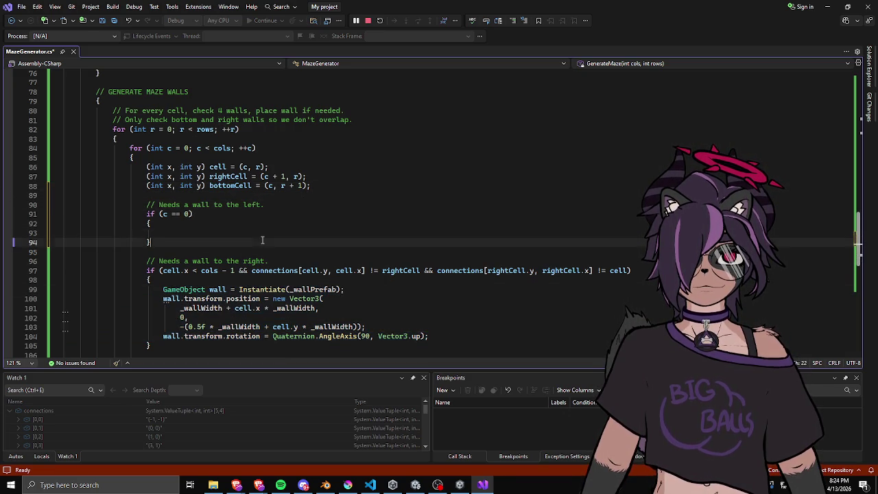
key(ctrl+v)
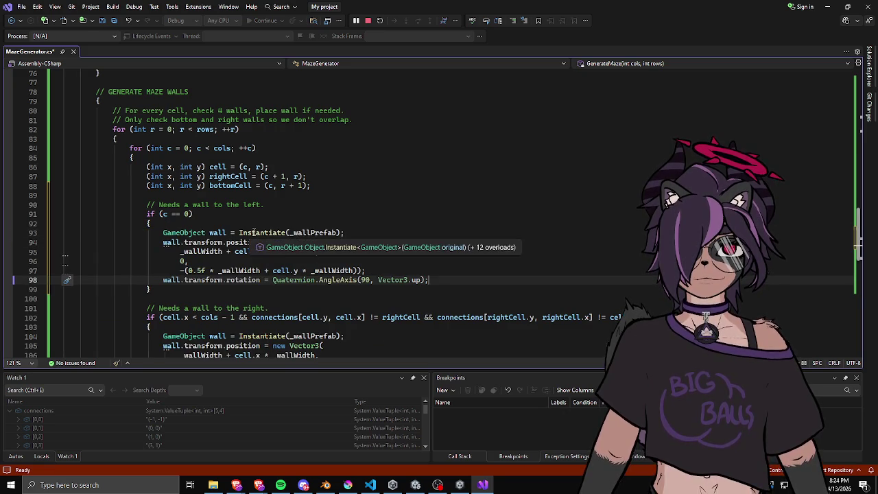
click(359, 243)
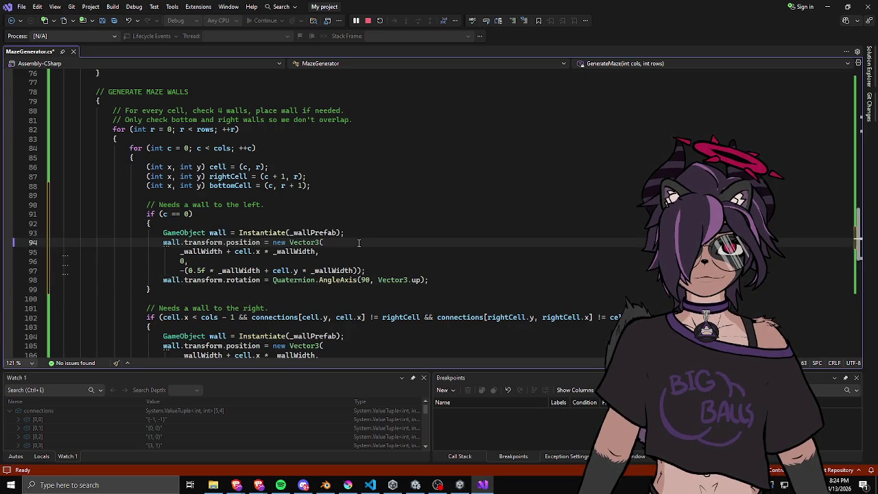
mouse_move(316, 252)
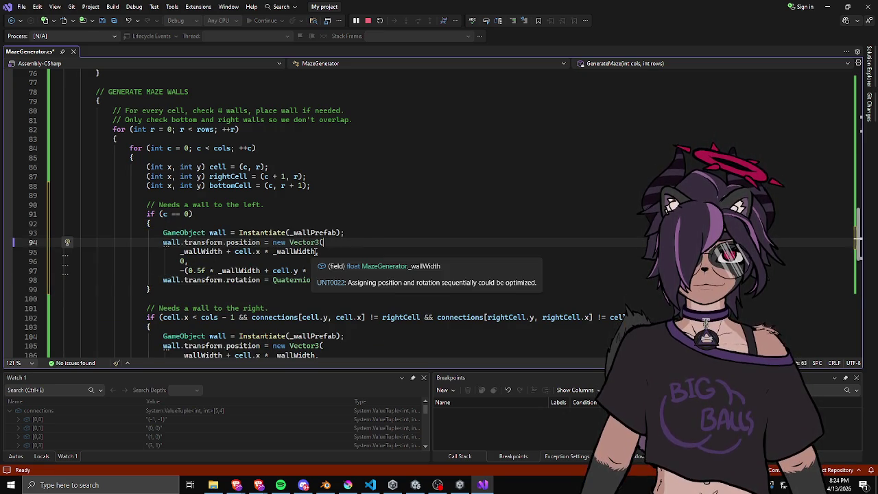
click(315, 252)
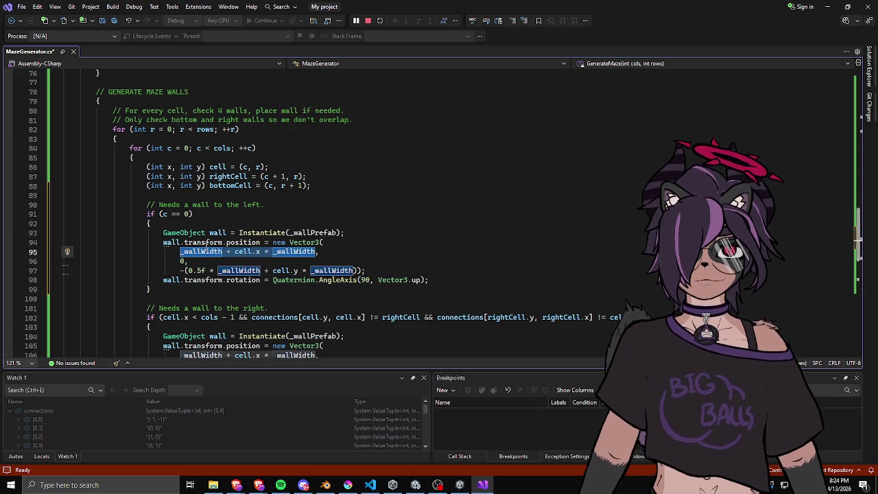
text(0,)
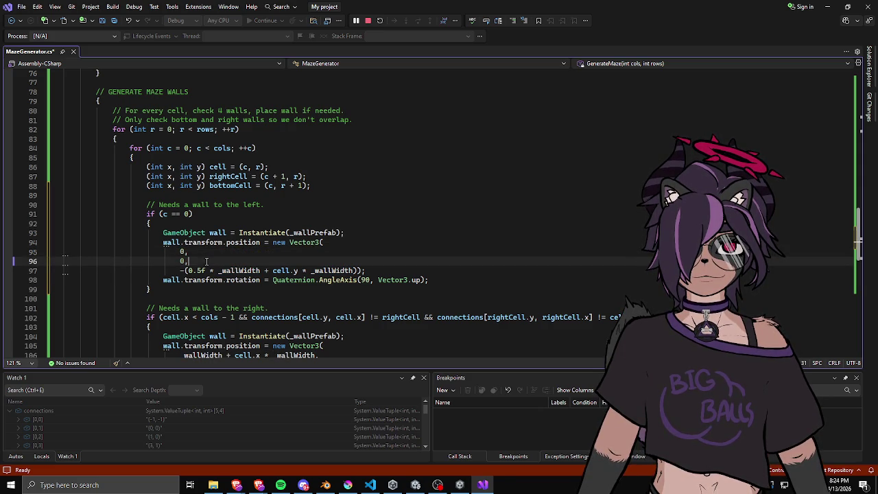
click(358, 270)
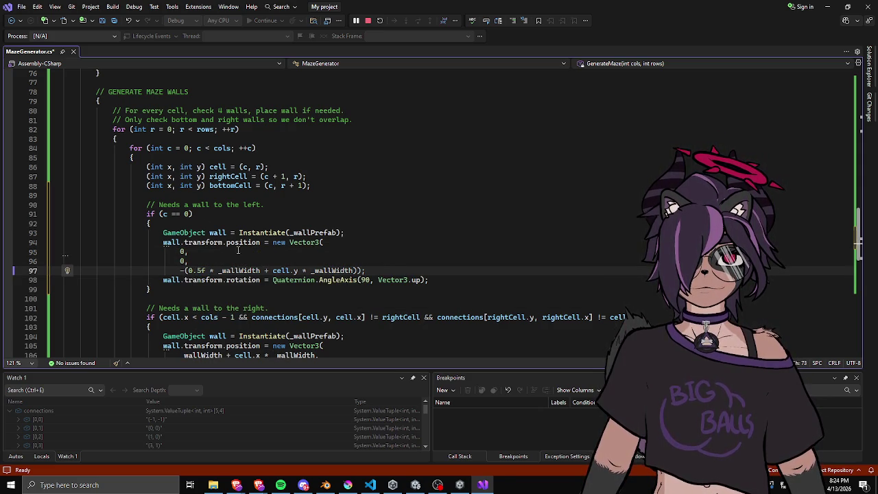
Begin another column check below the left-wall block, typing 'if (c == rows-'
click(179, 289)
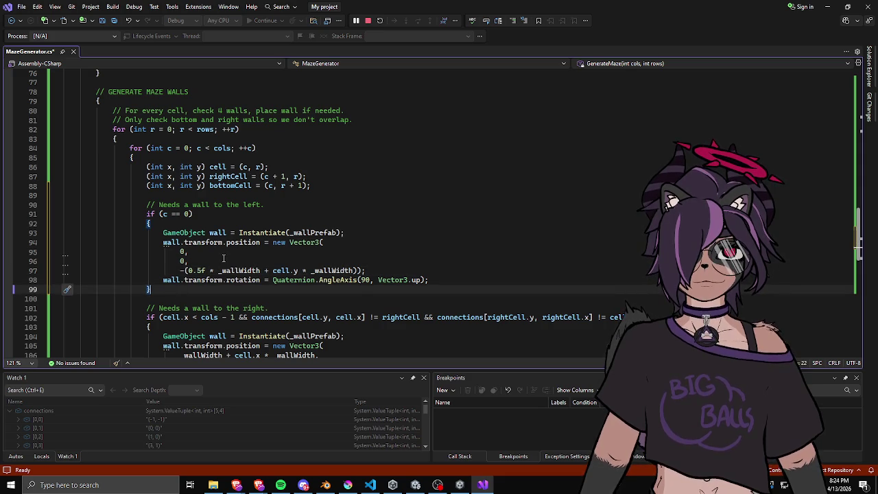
key(Return)
key(Return)
text(if ()
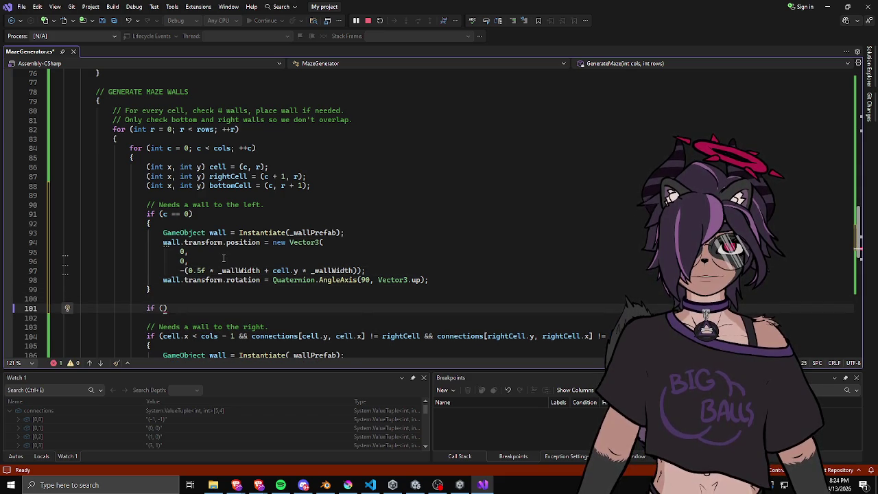
text(c == )
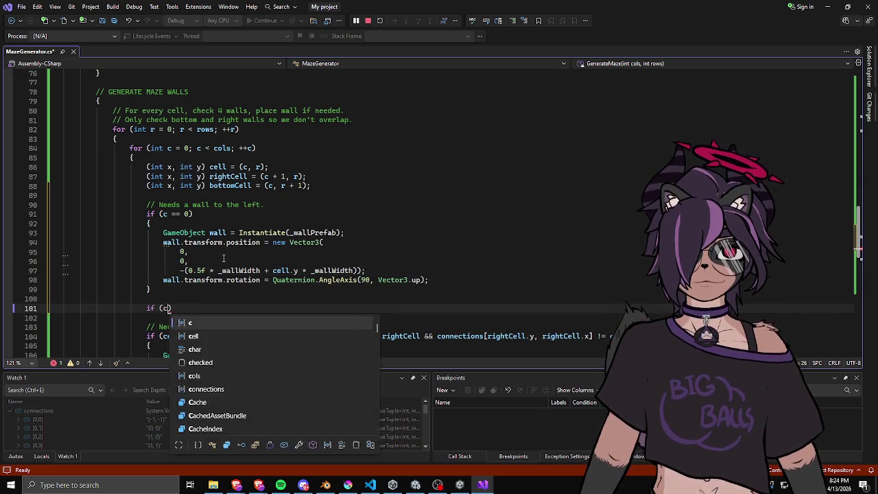
text(rows-)
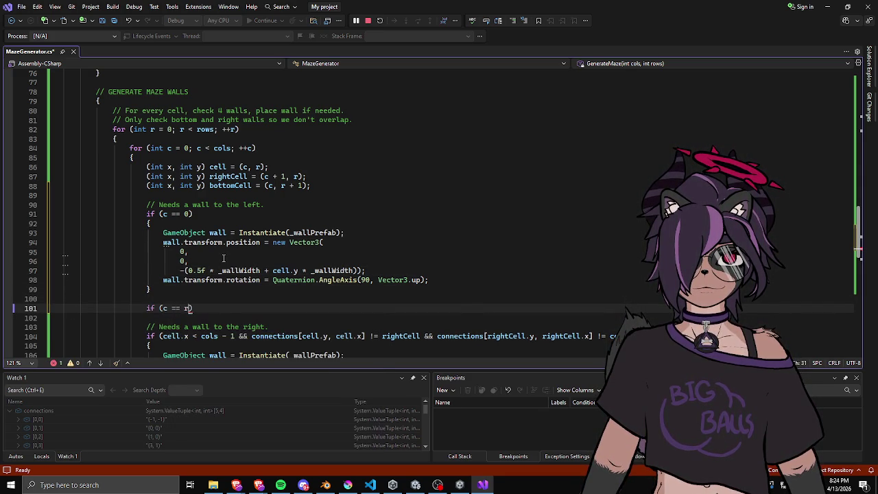
Correct the condition to if (c == cols - 1) with an empty block
key(BackSpace)
key(BackSpace)
key(BackSpace)
text(cols =)
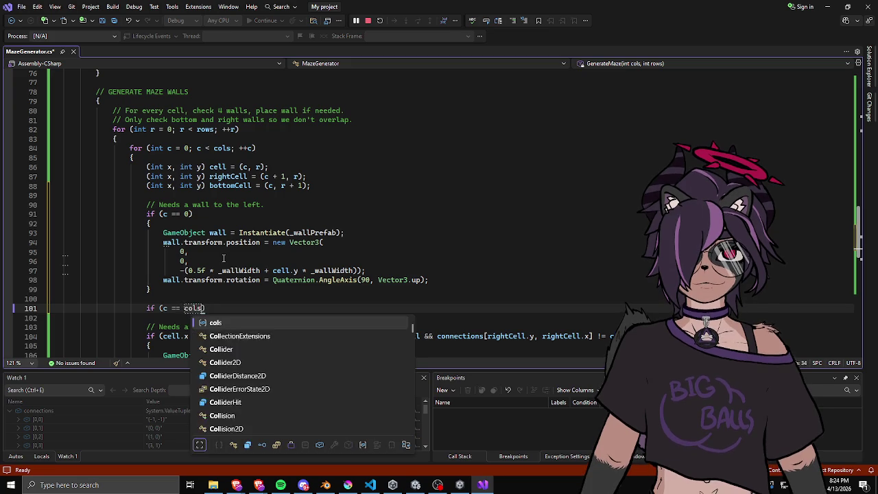
key(BackSpace)
text(-1)
key(End)
key(Return)
text({)
key(Return)
click(207, 308)
key(Right)
key(Delete)
Paste the right-wall placement code into the cols - 1 block
scroll(249, 284, down, 3)
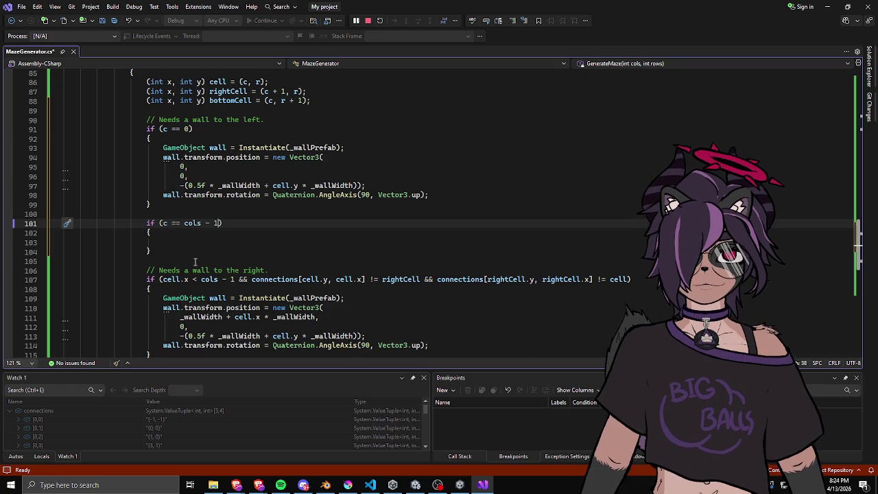
scroll(197, 264, down, 1)
mouse_move(163, 270)
mouse_down()
mouse_move(206, 314)
mouse_move(451, 316)
mouse_up()
key(ctrl+c)
click(246, 215)
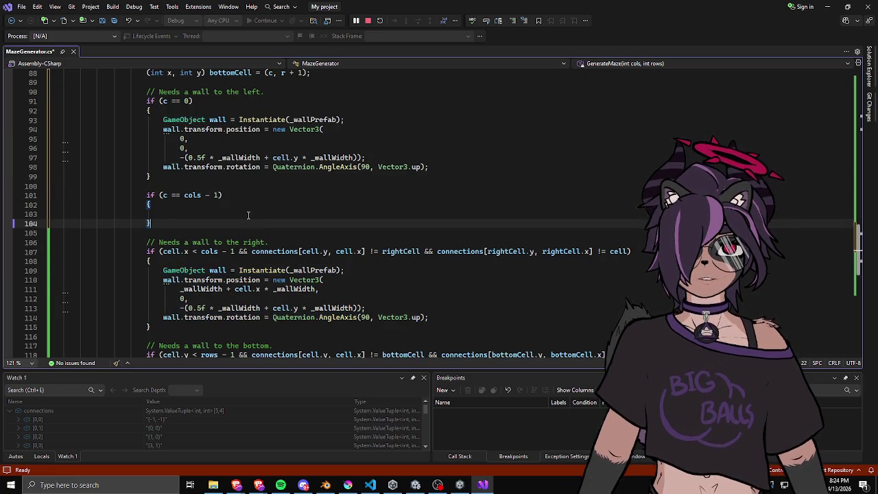
key(ctrl+v)
Place the '// Needs a wall to the right.' comment above the cols - 1 check
drag(146, 289, 269, 288)
key(ctrl+c)
click(203, 186)
key(ctrl+v)
key(Home)
key(Return)
key(End)
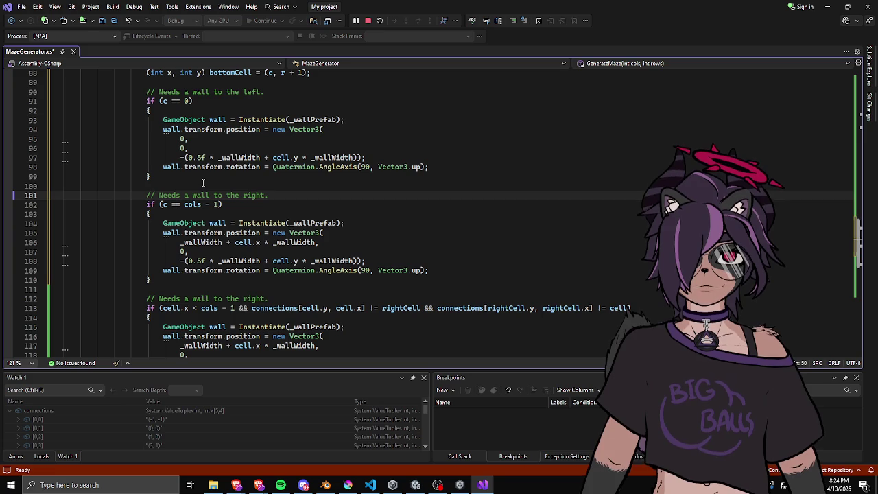
Add '// OUTER WALLS' and '// INNER WALLS' section headings and remove a stray blank line
click(182, 81)
key(Return)
text(//)
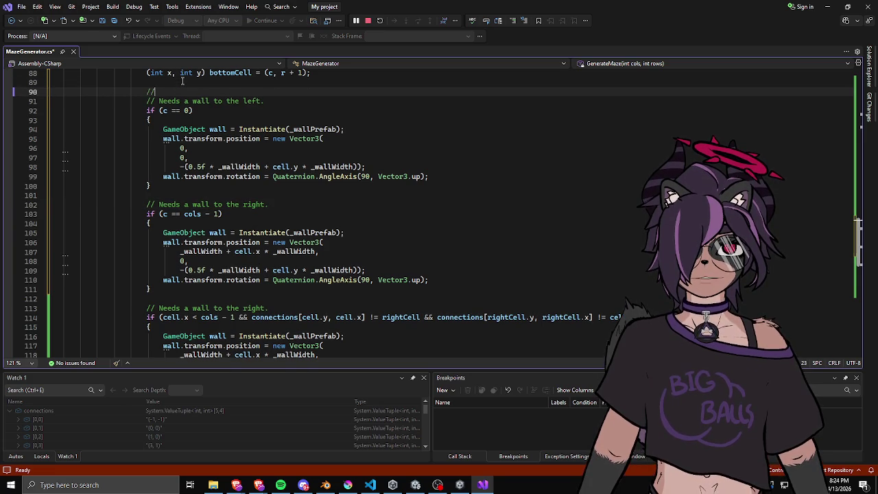
text( OUTER WALLS)
click(190, 300)
key(Return)
key(Return)
text(// INNER WALLS)
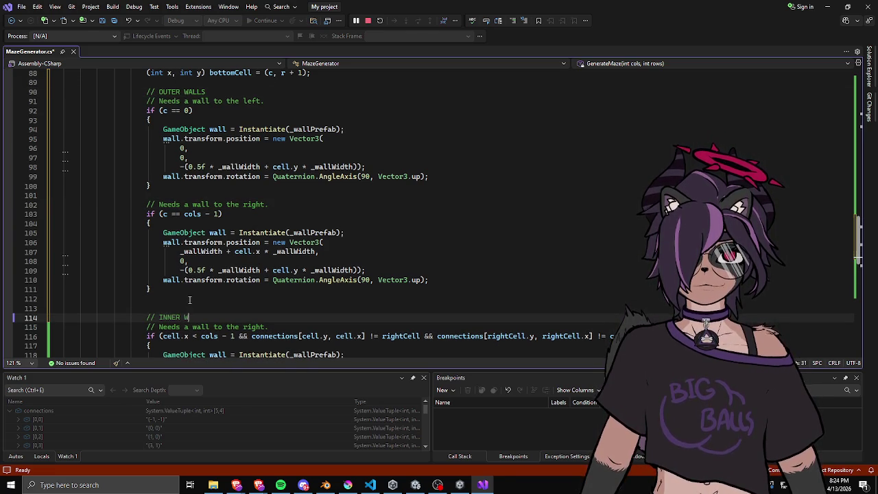
click(226, 186)
key(Down)
key(Delete)
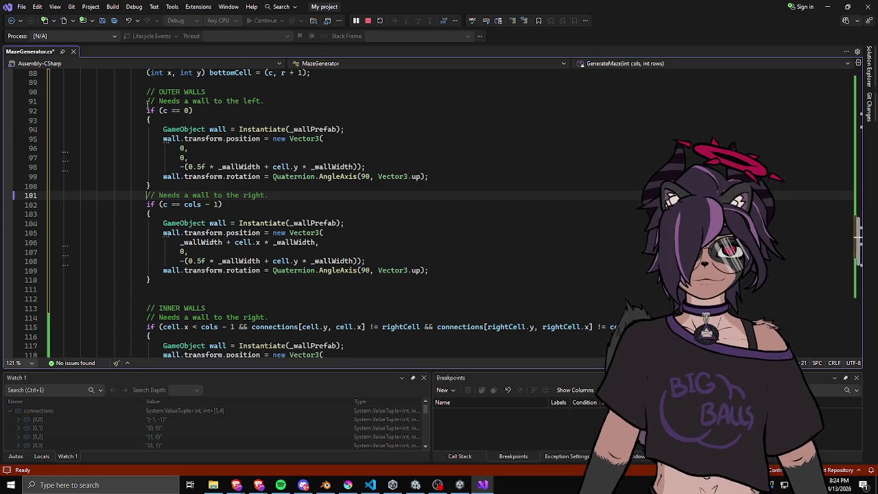
Start an empty if (r == 0) block after the right-wall branch
click(156, 279)
key(Return)
text(if (r == 0)
key(Return)
key(Return)
text({)
key(Return)
Paste the bottom-wall code into the r == 0 block and set its z to 0
scroll(178, 254, down, 8)
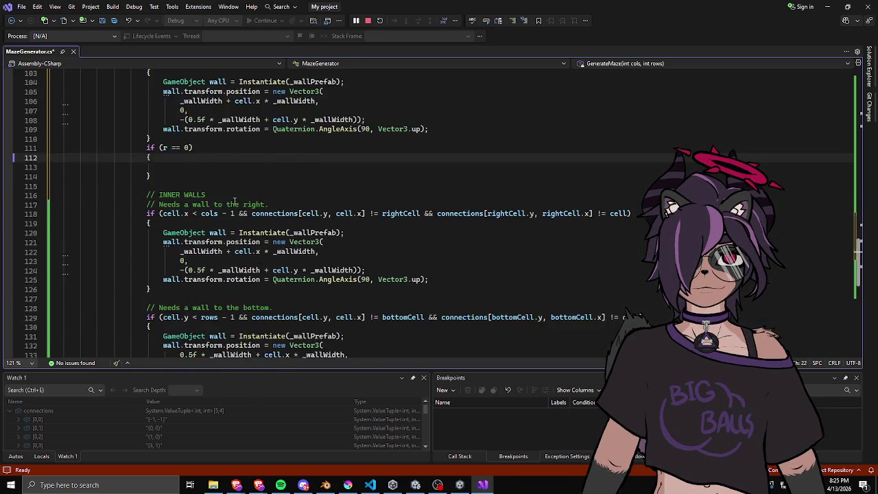
mouse_move(162, 251)
mouse_down()
mouse_move(186, 279)
mouse_move(336, 288)
mouse_up()
scroll(311, 222, up, 4)
scroll(311, 223, up, 2)
click(203, 253)
key(ctrl+v)
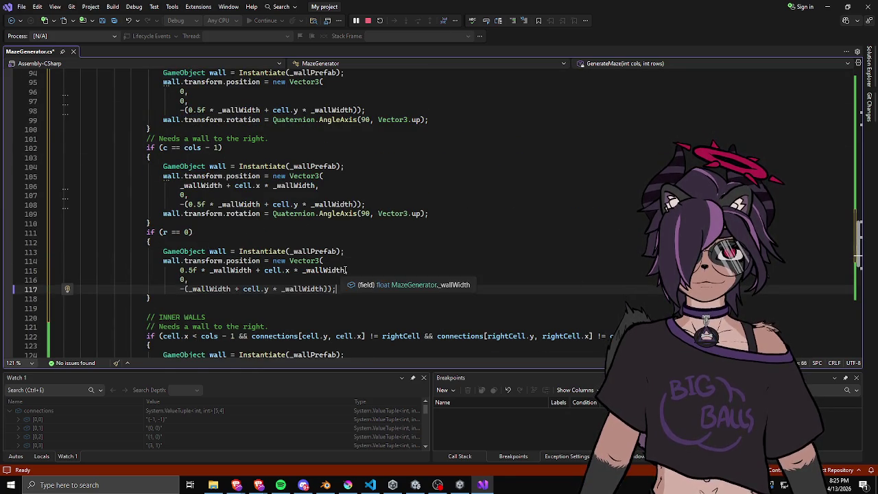
drag(328, 288, 180, 289)
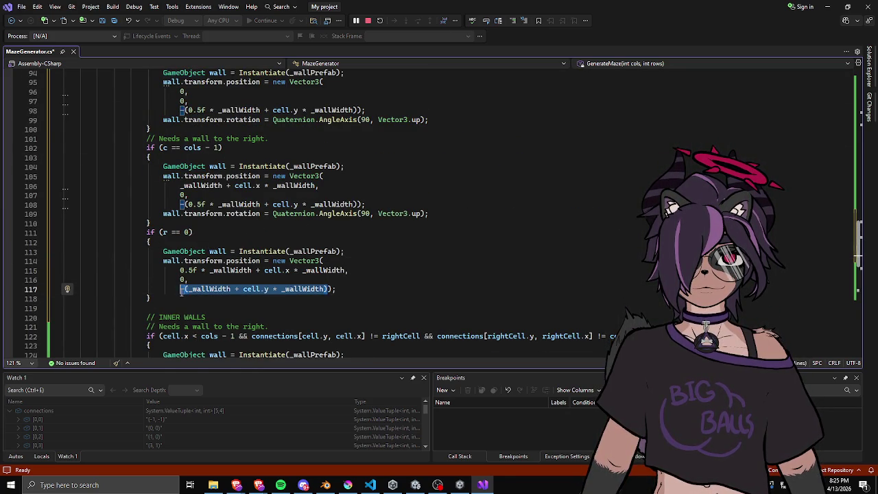
text(0)
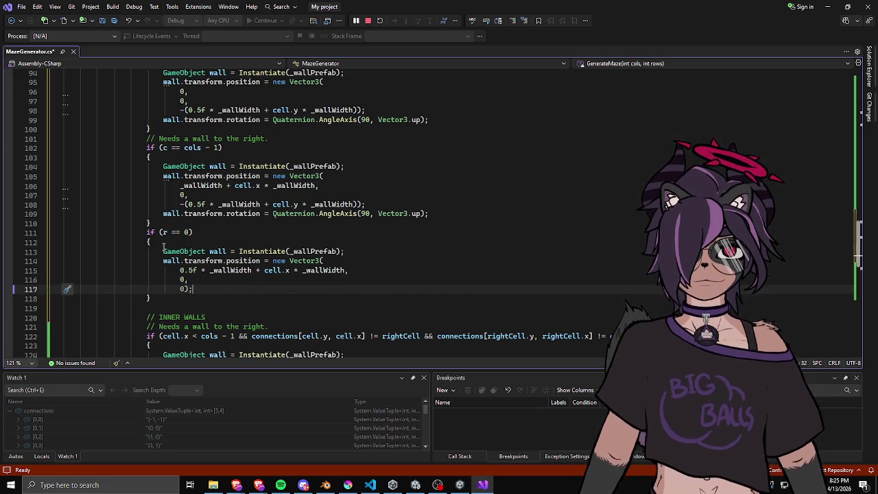
Add an if (r == rows - 1) block containing a copy of the wall-creation lines
click(163, 297)
key(Return)
text(if )
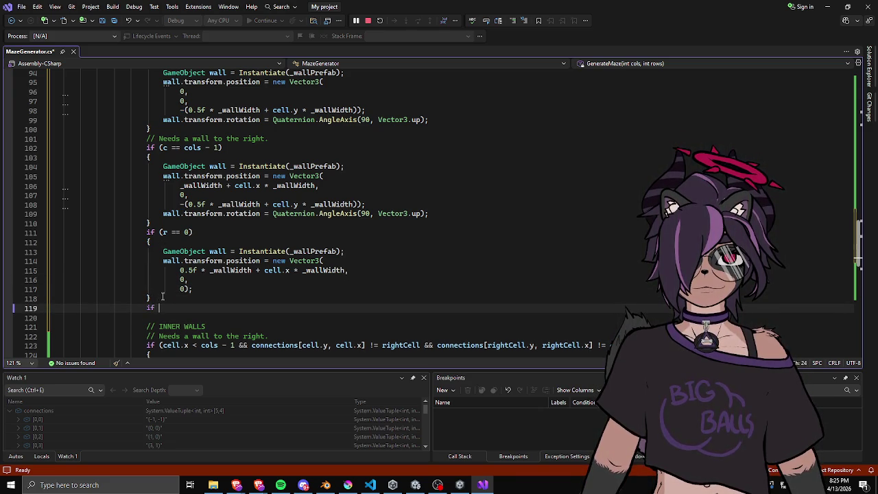
text((r == rows-1)
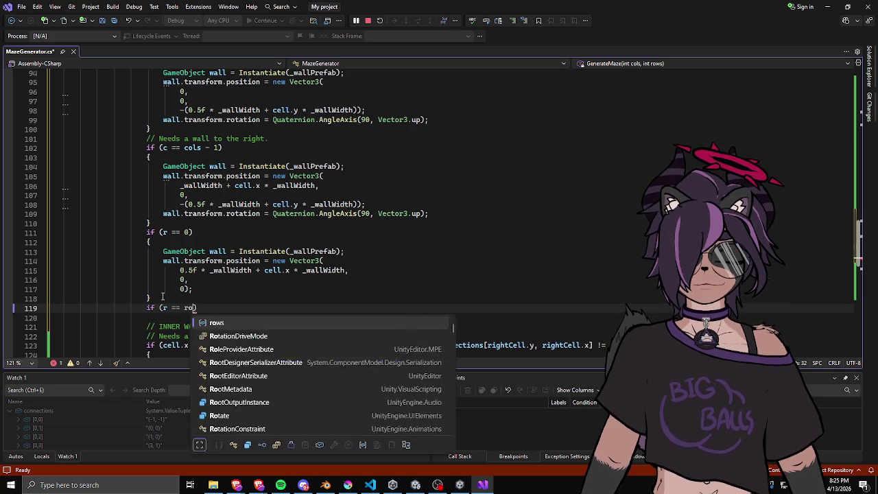
text(){)
key(Return)
scroll(172, 252, down, 11)
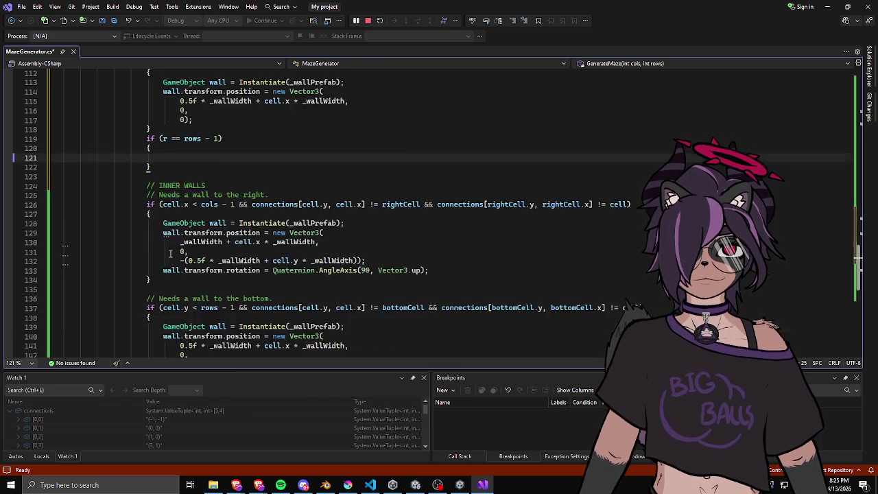
mouse_move(161, 185)
mouse_down()
mouse_move(351, 206)
mouse_move(354, 220)
mouse_up()
key(ctrl+c)
scroll(274, 219, up, 7)
click(228, 213)
key(ctrl+v)
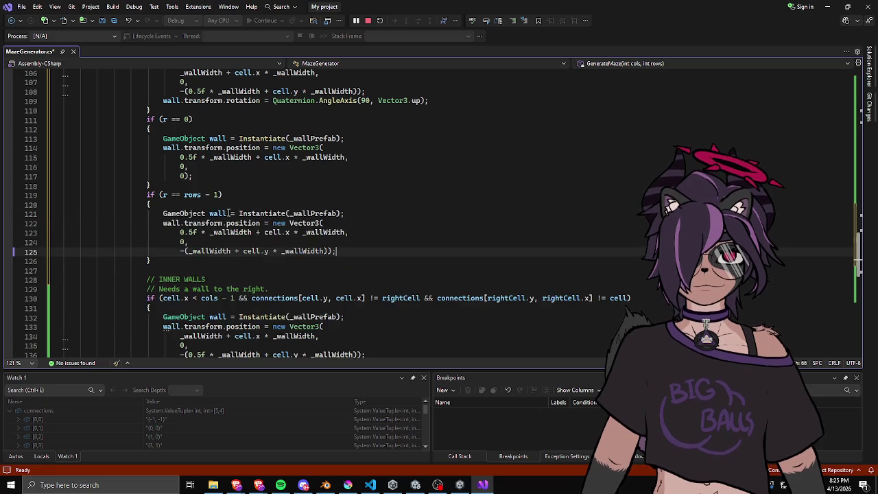
scroll(228, 213, up, 3)
scroll(228, 212, up, 3)
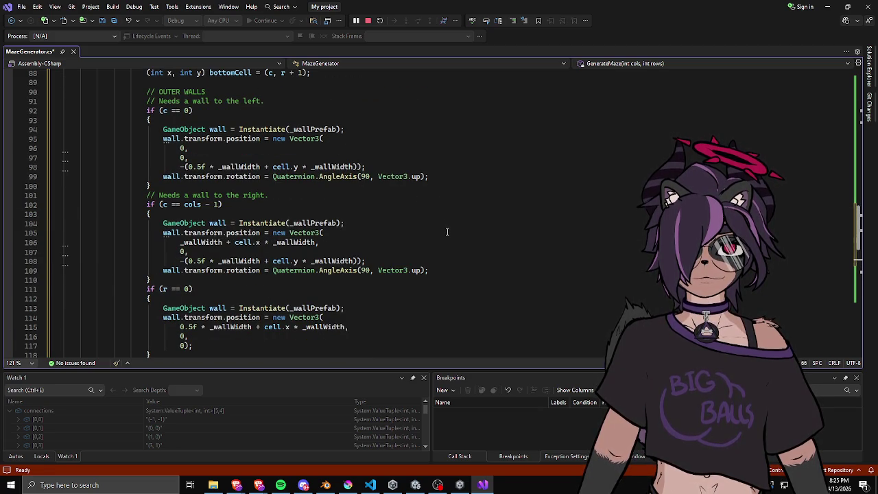
Add '// Needs a wall to the top.' and '// Needs a wall to the bottom.' above the row checks
scroll(447, 231, down, 3)
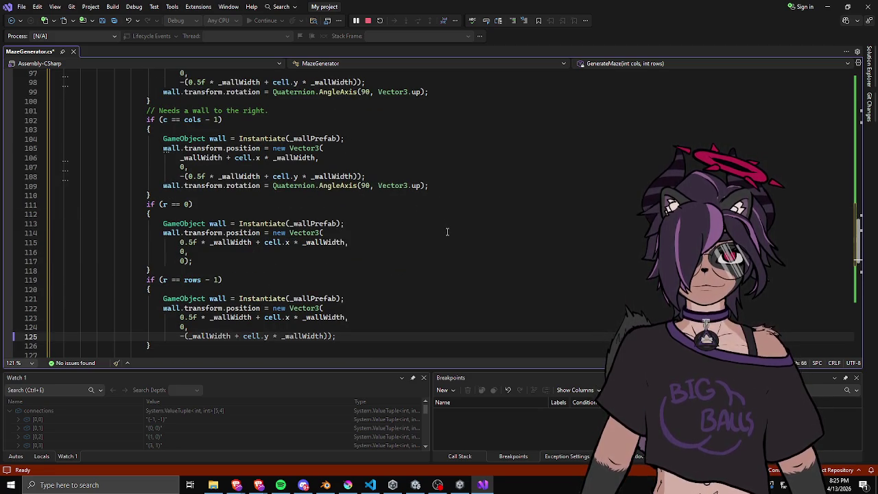
scroll(447, 232, down, 2)
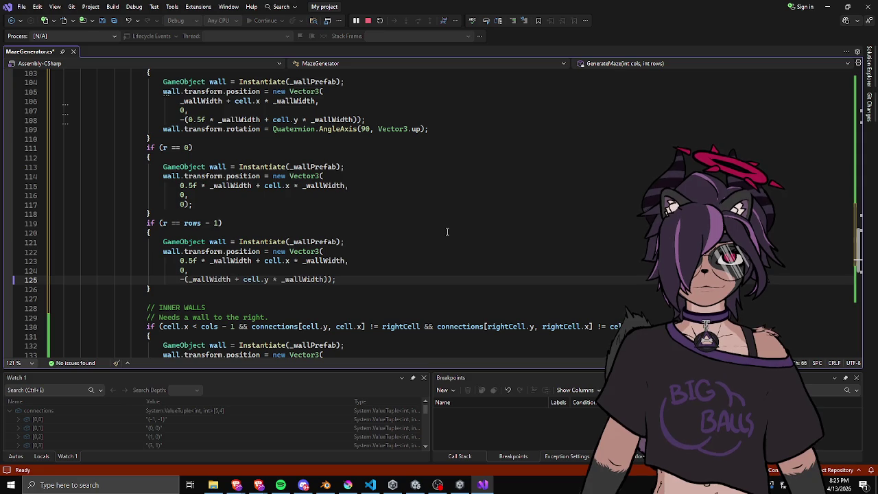
scroll(447, 232, up, 2)
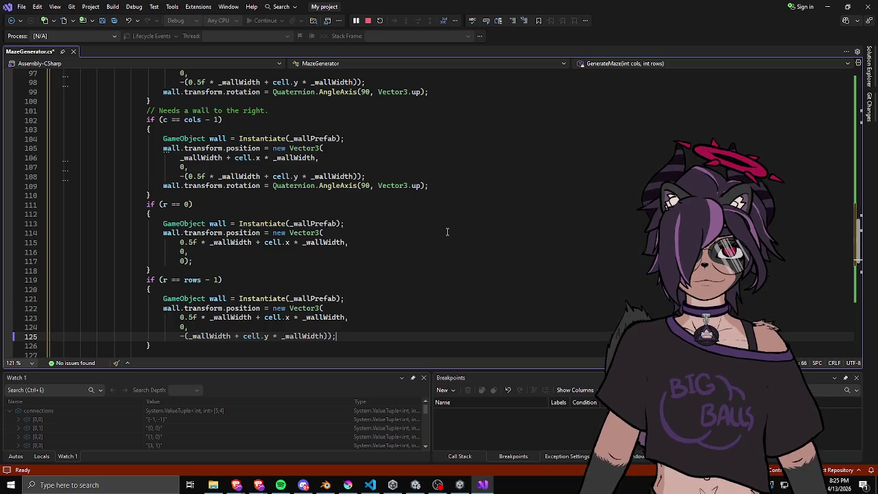
scroll(447, 231, up, 5)
scroll(448, 233, down, 3)
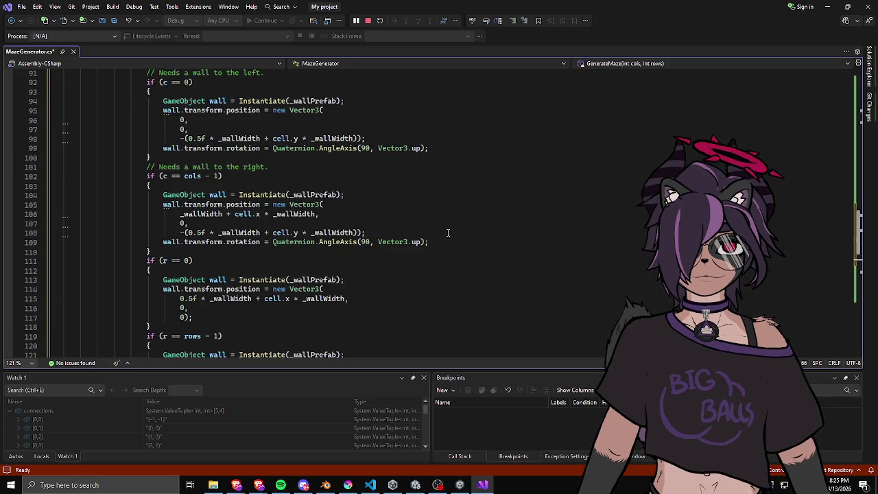
scroll(448, 233, down, 2)
click(276, 195)
key(Return)
text(// Needs a wall to the top.)
key(Down)
key(Up)
key(Down)
key(Down)
key(Down)
key(Down)
key(Return)
text(// Needs a wall to the bottom.)
Save MazeGenerator.cs and return to the Unity editor
key(ctrl+s)
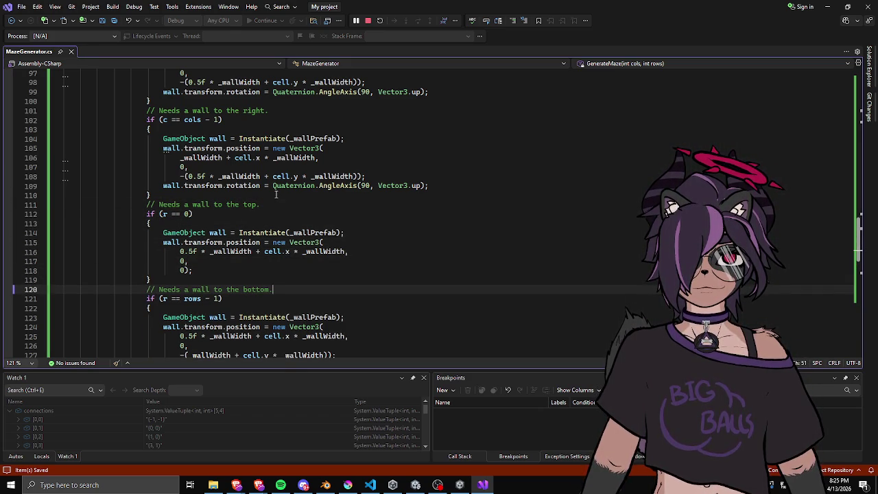
scroll(274, 192, down, 9)
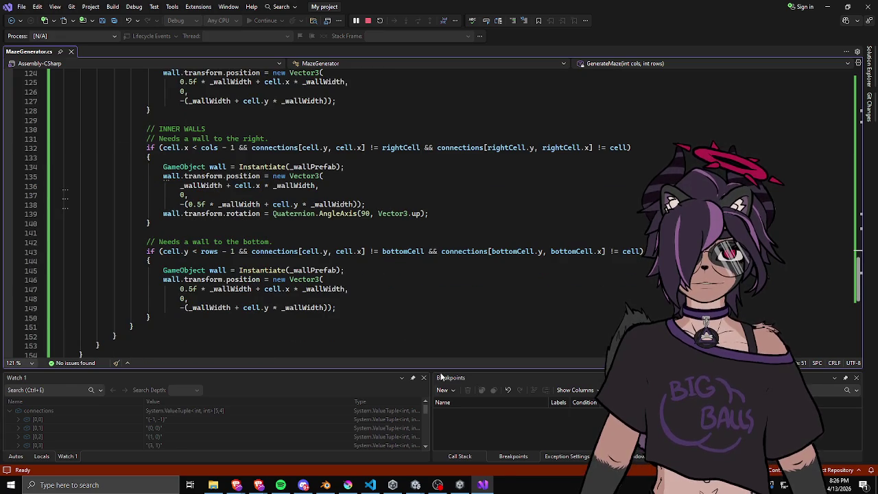
mouse_move(415, 484)
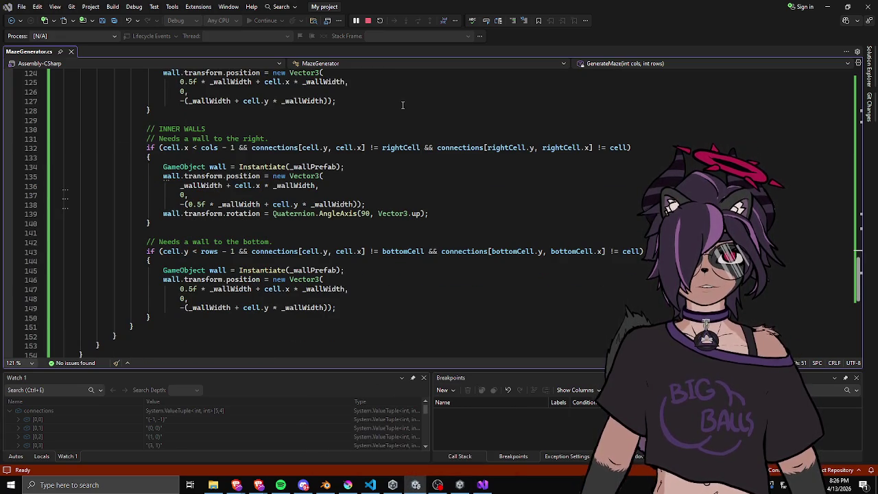
key(alt+Tab)
Select the Maze object and enter play mode
click(115, 139)
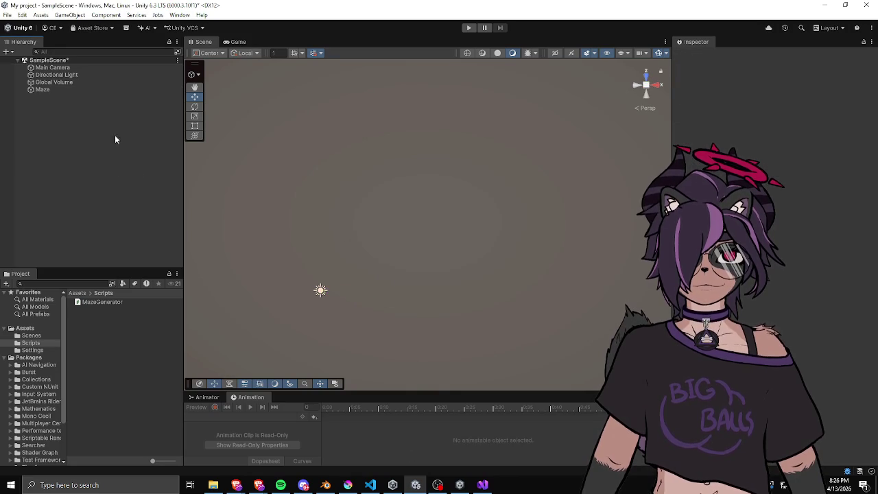
click(80, 90)
click(92, 121)
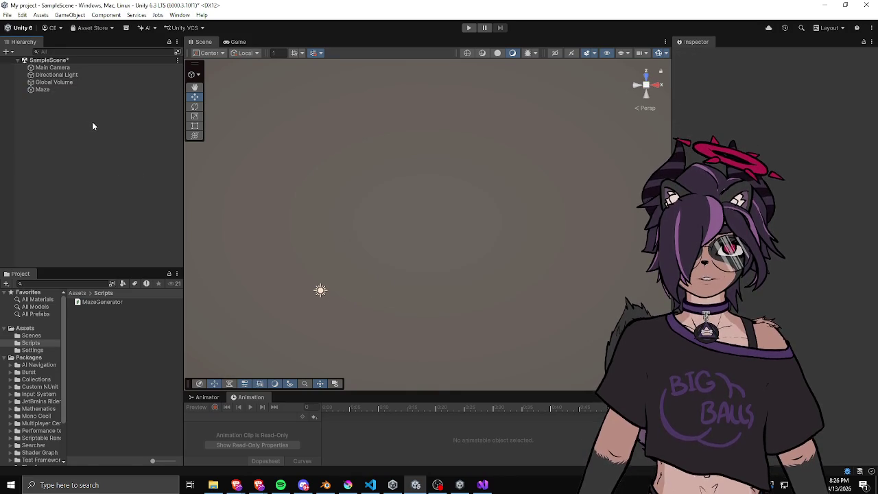
click(67, 90)
click(467, 28)
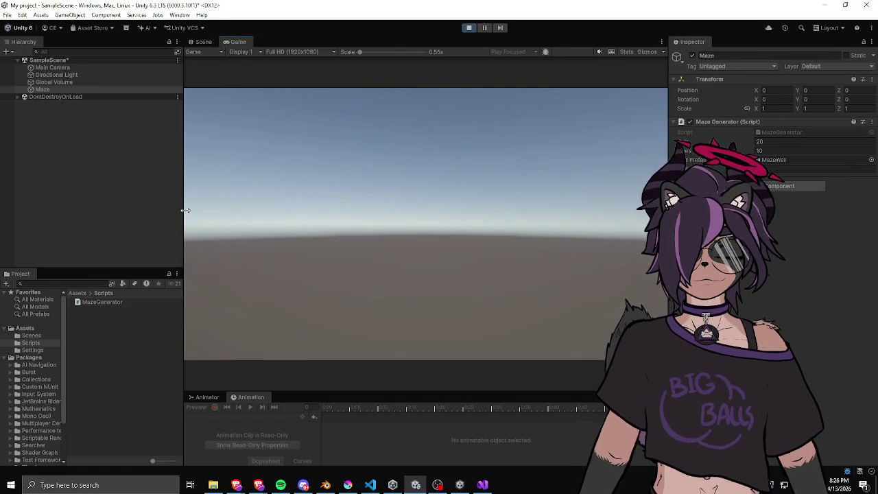
Widen the Game view and run the Maze Generator component's generate command
drag(183, 210, 149, 212)
click(65, 89)
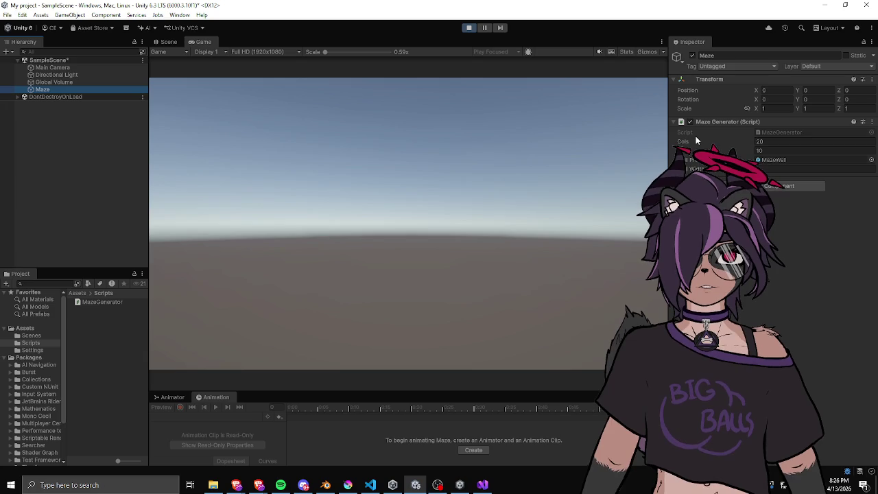
drag(668, 206, 674, 206)
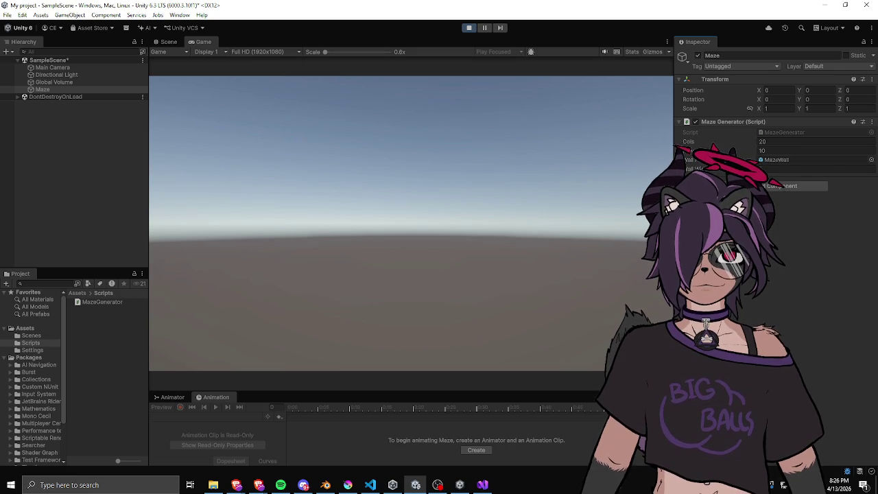
right_click(725, 121)
click(799, 241)
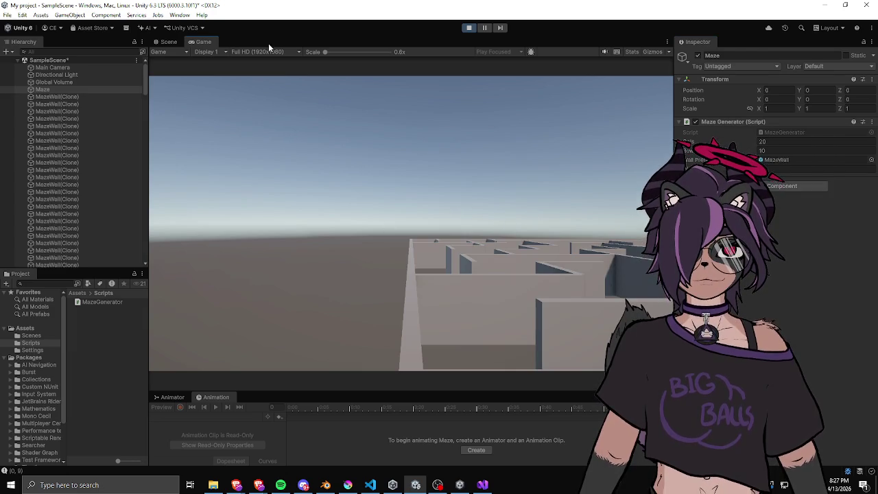
click(168, 41)
Orbit around the generated maze and select individual MazeWall clones along its edges
scroll(408, 253, down, 3)
scroll(349, 256, up, 5)
mouse_move(349, 256)
mouse_down()
mouse_move(344, 236)
mouse_move(472, 140)
mouse_move(372, 235)
mouse_move(386, 180)
mouse_move(454, 184)
mouse_move(419, 189)
mouse_move(367, 173)
mouse_move(417, 186)
mouse_move(373, 245)
mouse_move(464, 283)
mouse_move(571, 257)
mouse_up()
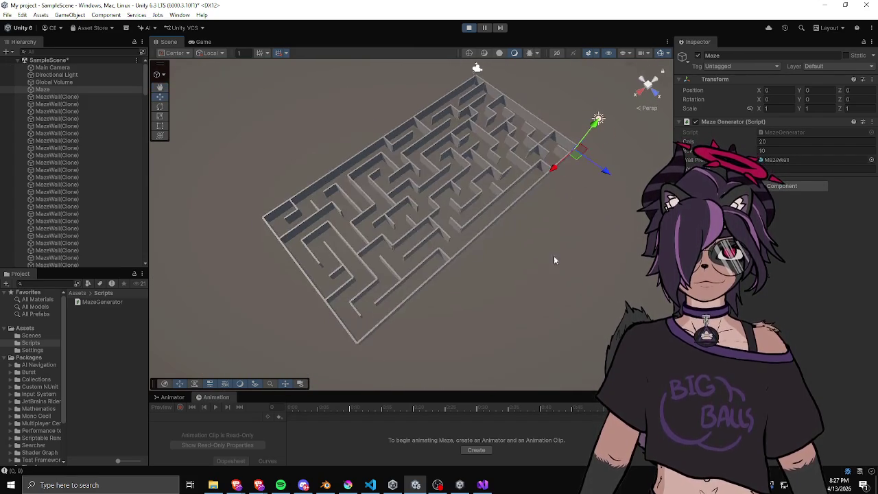
mouse_move(386, 270)
mouse_down()
mouse_move(355, 333)
mouse_move(343, 334)
mouse_move(376, 314)
mouse_move(455, 216)
mouse_move(418, 242)
mouse_move(255, 254)
mouse_move(270, 247)
mouse_move(385, 245)
mouse_move(252, 261)
mouse_move(249, 277)
mouse_move(384, 256)
mouse_move(382, 275)
mouse_up()
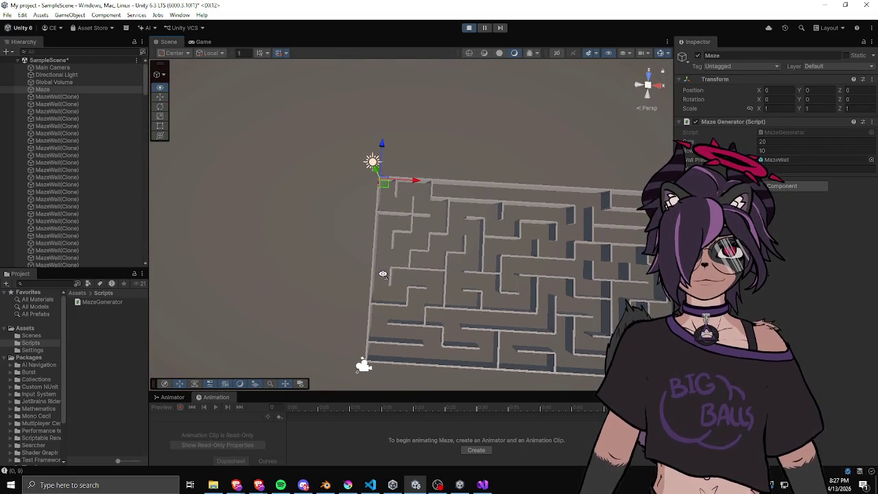
mouse_move(391, 206)
mouse_down()
mouse_move(499, 215)
mouse_move(484, 232)
mouse_move(441, 227)
mouse_move(402, 154)
mouse_up()
click(402, 154)
click(409, 149)
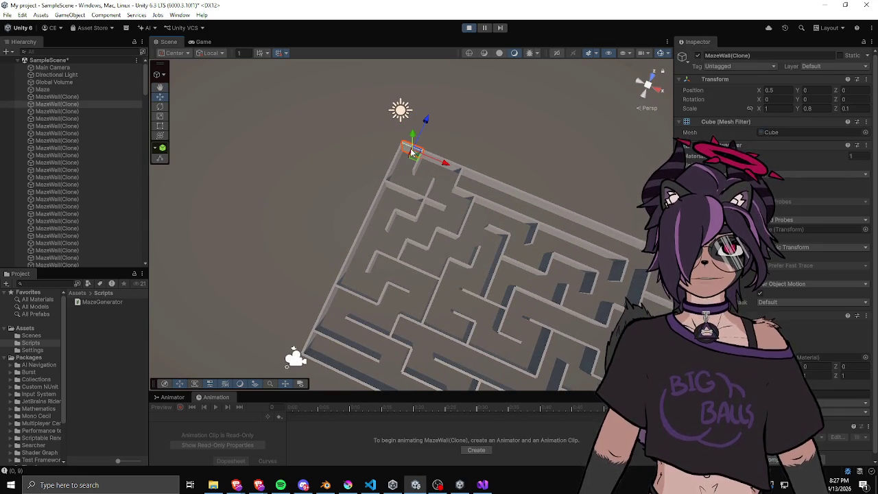
click(594, 227)
mouse_move(594, 227)
mouse_down()
mouse_move(628, 216)
mouse_move(481, 323)
mouse_up()
click(628, 217)
click(499, 311)
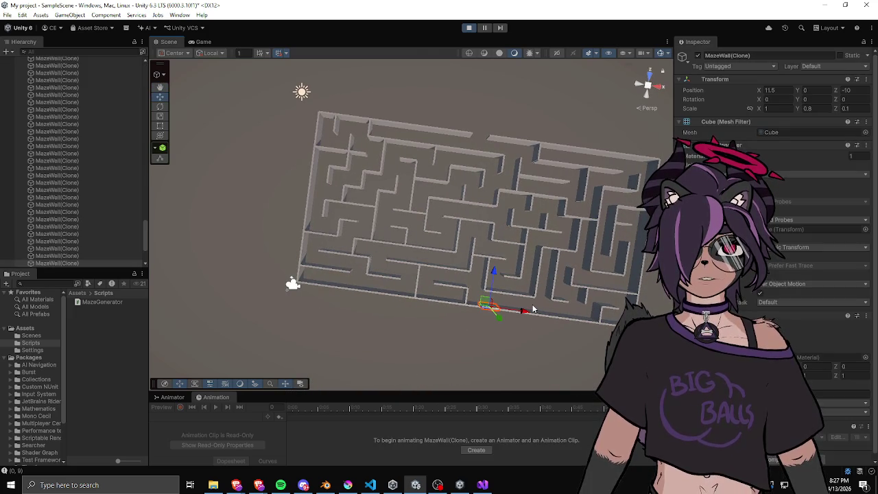
click(534, 310)
mouse_move(533, 307)
mouse_down()
mouse_move(425, 150)
mouse_move(430, 135)
mouse_move(474, 71)
mouse_move(402, 206)
mouse_move(596, 184)
mouse_up()
Pan across the walls in 2D mode, then fly down into the maze corridors in 3D
key(2)
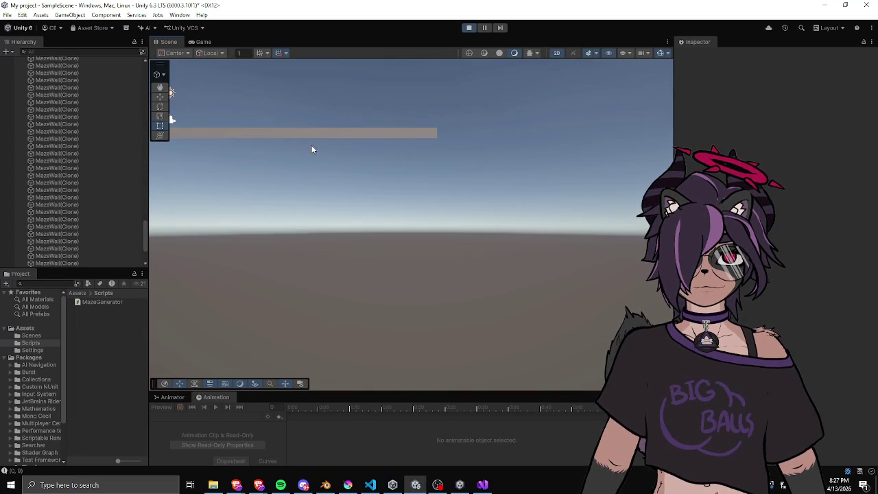
mouse_move(405, 180)
mouse_down()
mouse_move(366, 183)
mouse_move(553, 221)
mouse_up()
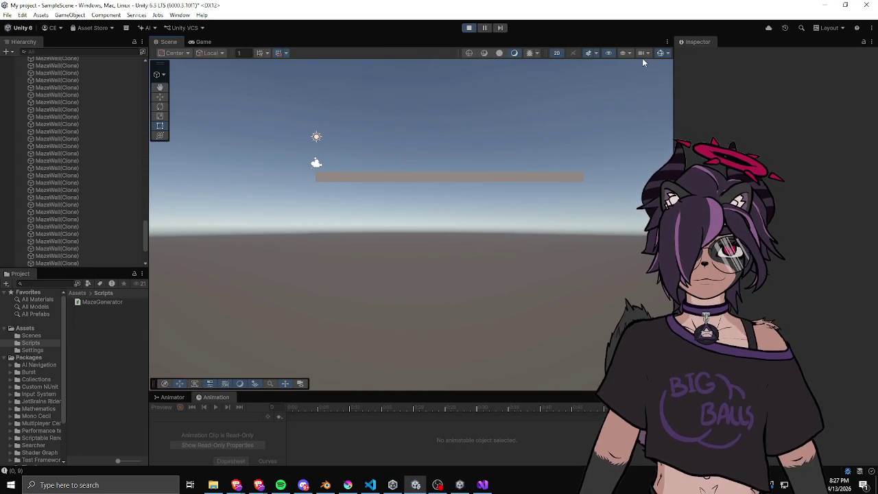
key(2)
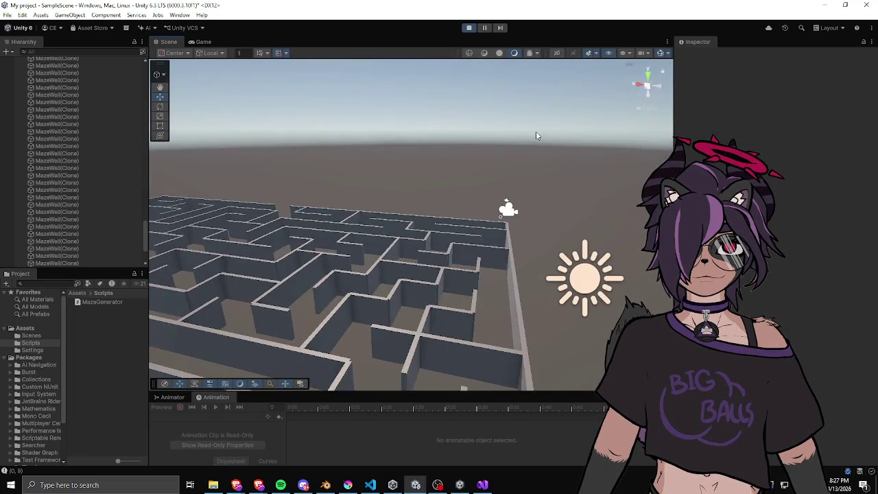
key(w)
mouse_move(333, 164)
mouse_down()
mouse_move(314, 217)
mouse_move(249, 184)
mouse_move(233, 160)
mouse_move(333, 170)
mouse_move(235, 167)
mouse_move(255, 149)
mouse_move(296, 157)
mouse_move(124, 142)
mouse_up()
mouse_move(352, 182)
mouse_down()
mouse_move(88, 188)
mouse_move(178, 175)
mouse_move(487, 227)
mouse_move(529, 219)
mouse_move(427, 225)
mouse_move(514, 199)
mouse_move(620, 192)
mouse_move(384, 201)
mouse_move(536, 247)
mouse_up()
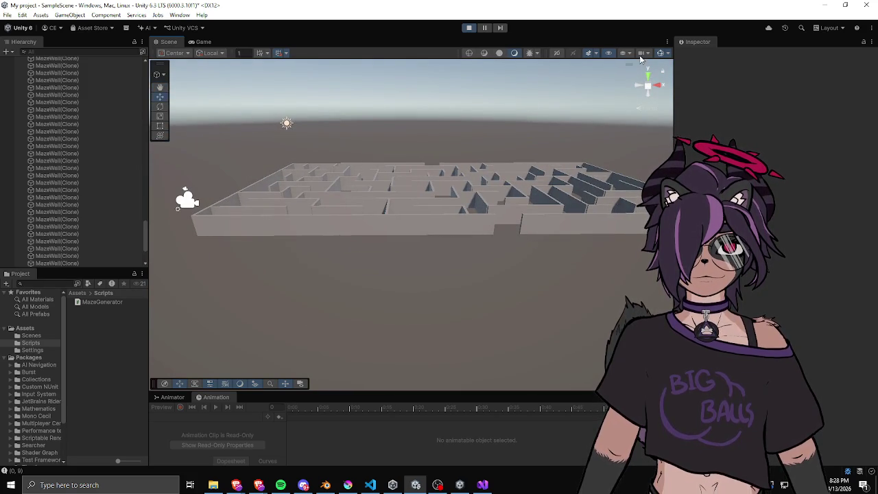
Stop play mode and regenerate the maze from the Maze Generator component
click(467, 30)
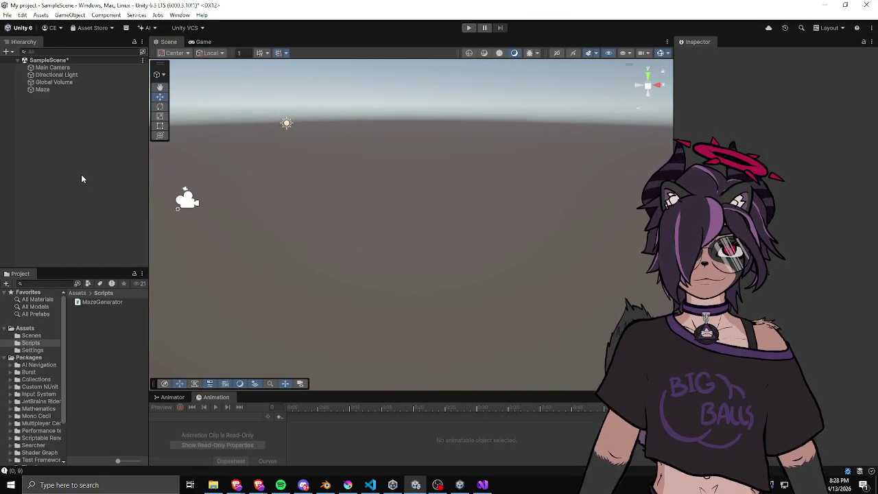
click(64, 93)
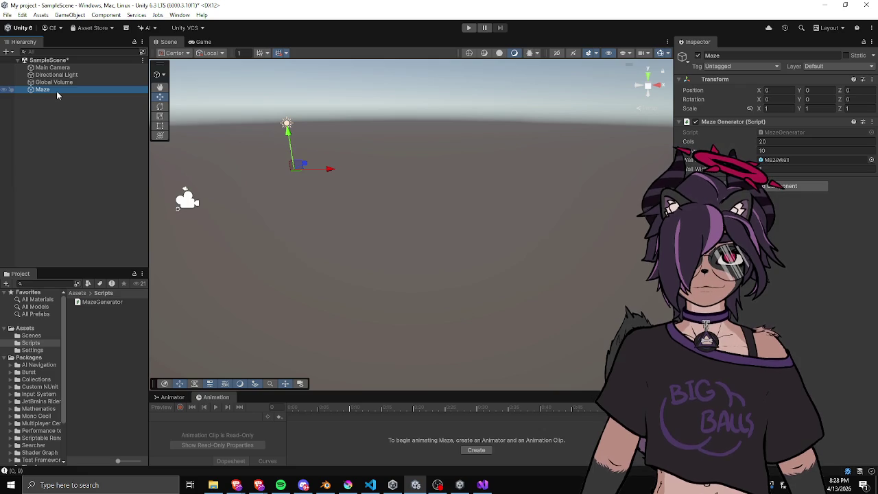
right_click(734, 125)
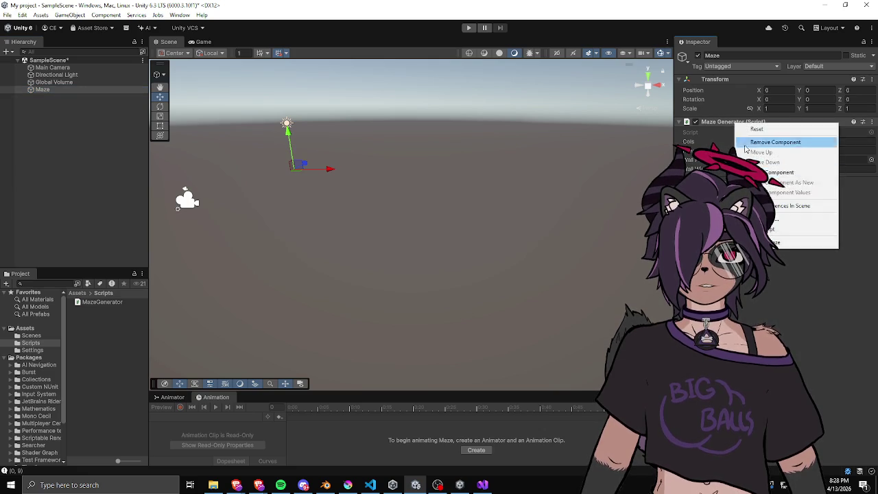
click(816, 242)
scroll(441, 193, up, 5)
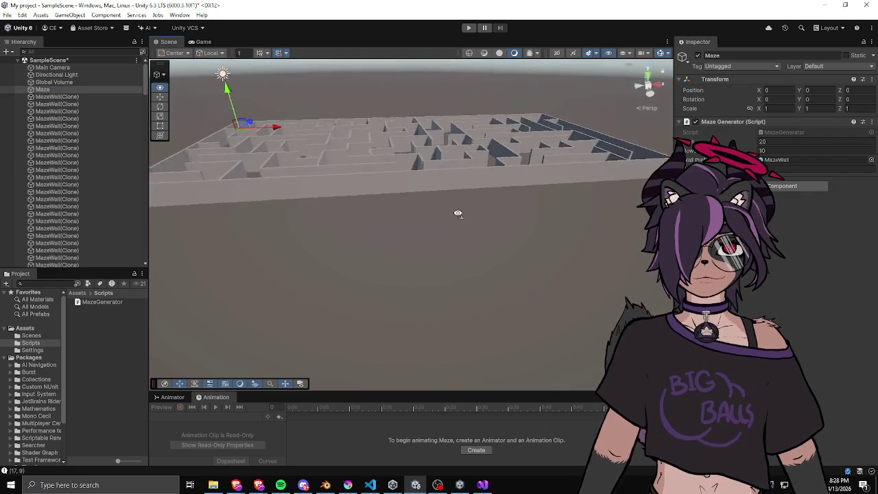
Delete two edge walls to open an entrance and an exit in the maze
click(451, 185)
key(Delete)
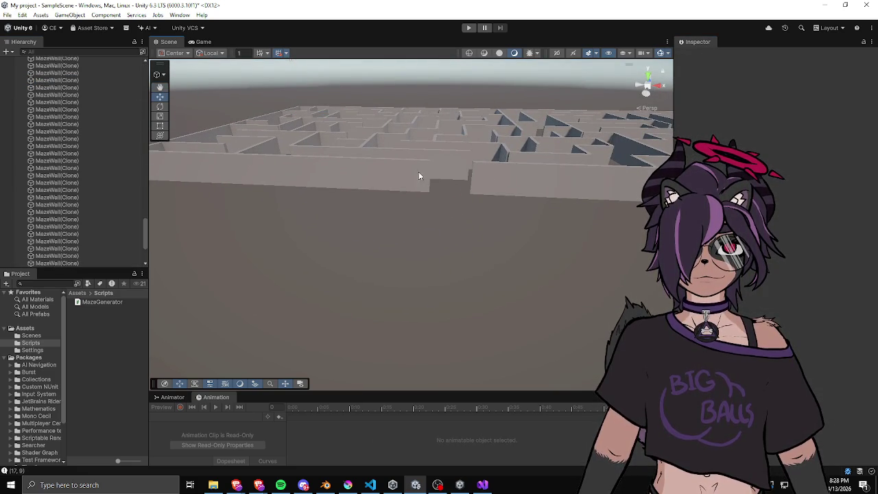
drag(454, 111, 459, 143)
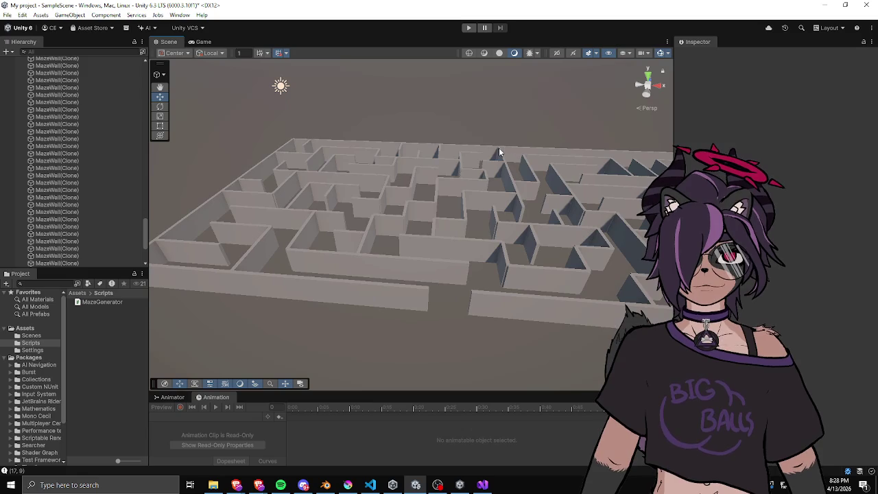
click(493, 148)
key(Delete)
mouse_move(493, 148)
mouse_down()
mouse_move(498, 165)
mouse_move(488, 151)
mouse_up()
scroll(55, 103, up, 3)
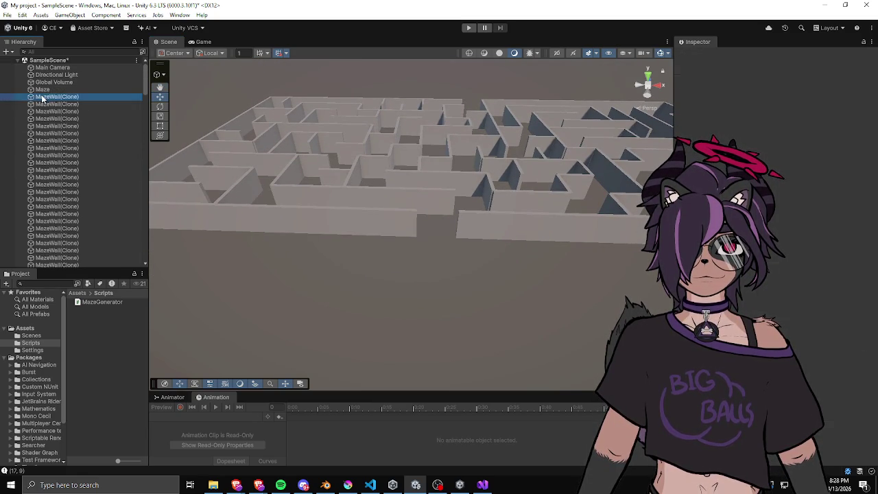
Select the MazeWall(Clone) range and collapse the Maze group in the Hierarchy
click(43, 98)
scroll(83, 137, down, 10)
scroll(76, 214, down, 5)
shift+click(72, 252)
scroll(77, 205, up, 15)
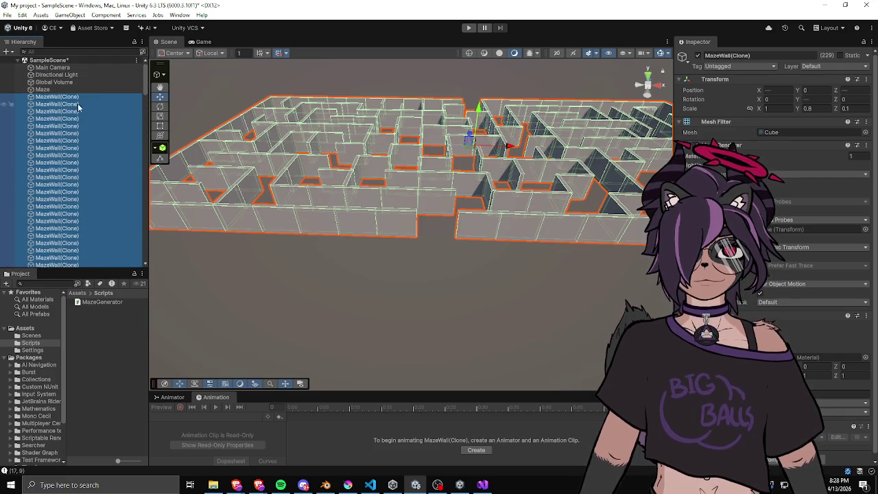
key(Left)
right_click(42, 109)
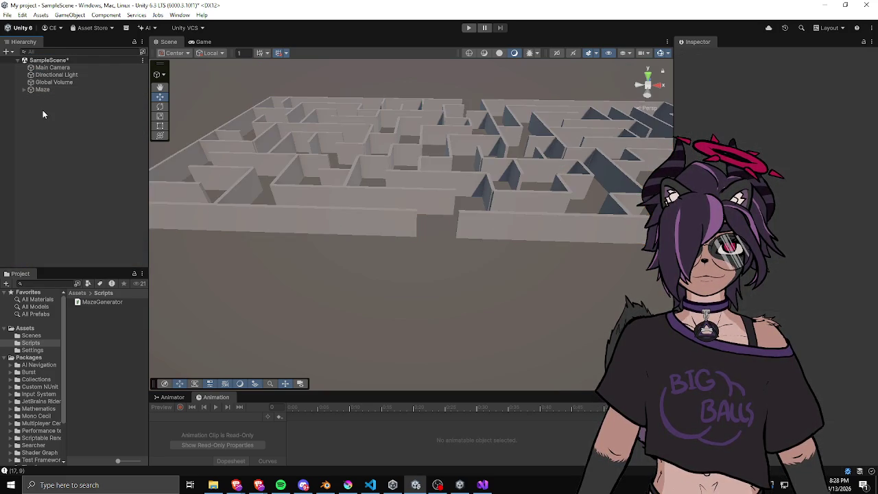
Create a Plane and drag it larger and underneath the maze
mouse_move(76, 283)
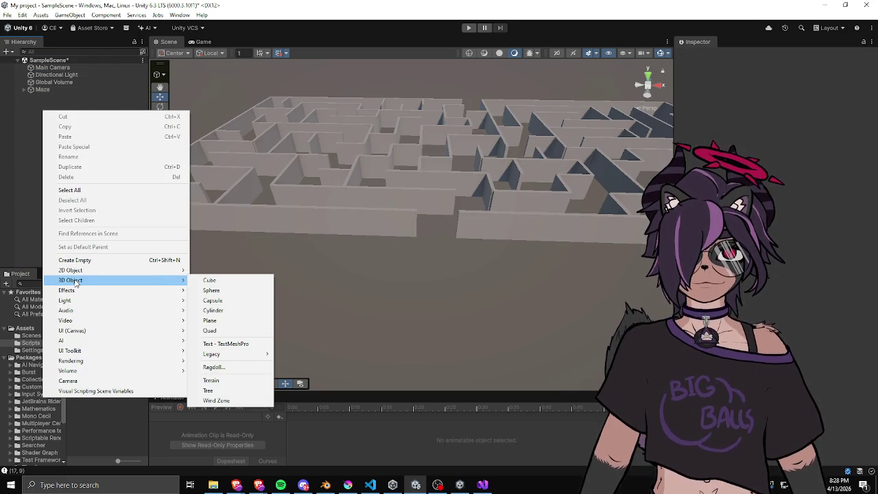
click(210, 321)
scroll(365, 252, down, 3)
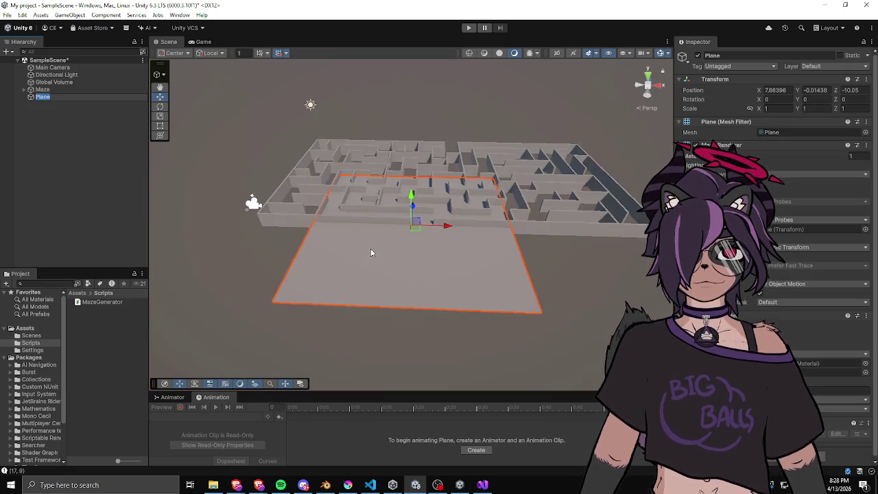
click(416, 234)
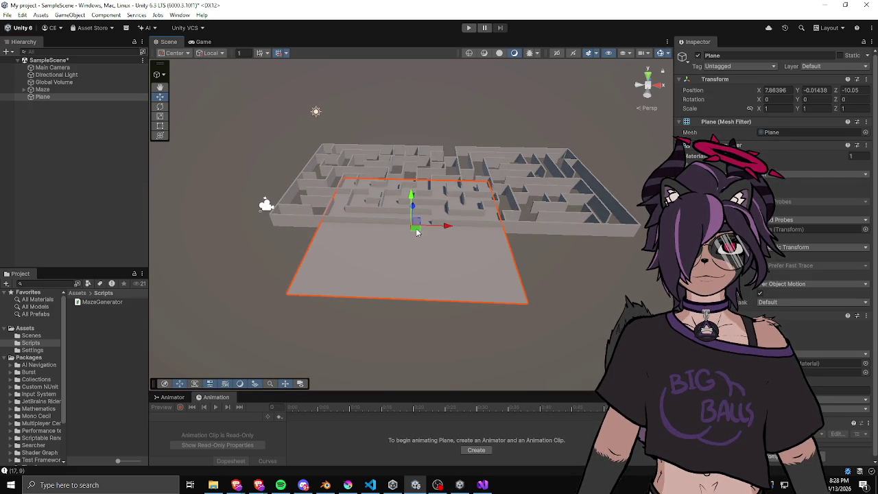
key(r)
mouse_move(411, 226)
mouse_down()
mouse_move(511, 230)
mouse_move(485, 238)
mouse_up()
mouse_move(420, 234)
mouse_down()
mouse_move(467, 199)
mouse_move(424, 206)
mouse_move(467, 196)
mouse_move(424, 198)
mouse_move(459, 182)
mouse_up()
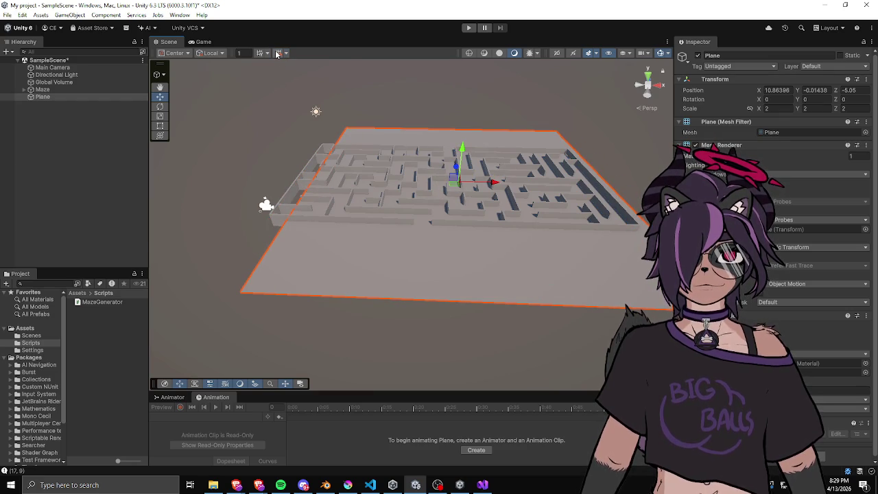
mouse_move(454, 186)
mouse_down()
mouse_move(394, 172)
mouse_move(456, 180)
mouse_up()
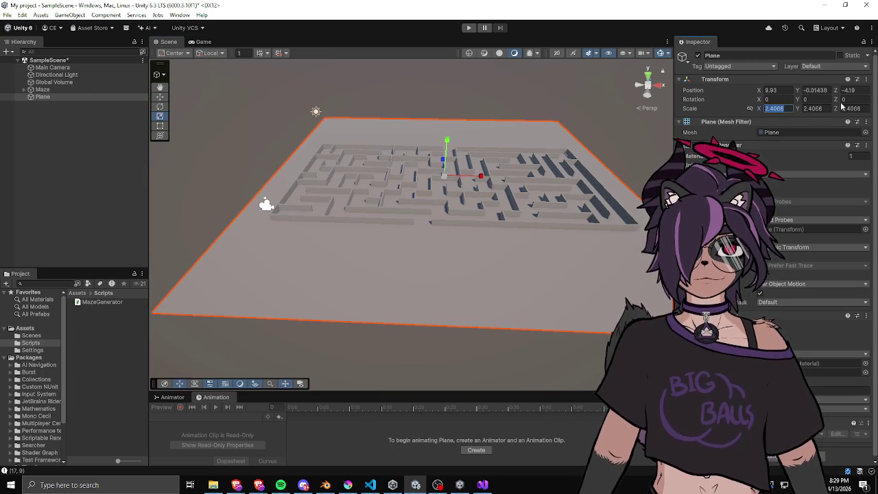
Set the plane's scale to 2.5 and its position to X 10, Z -4
text(2.5)
key(Tab)
text(2)
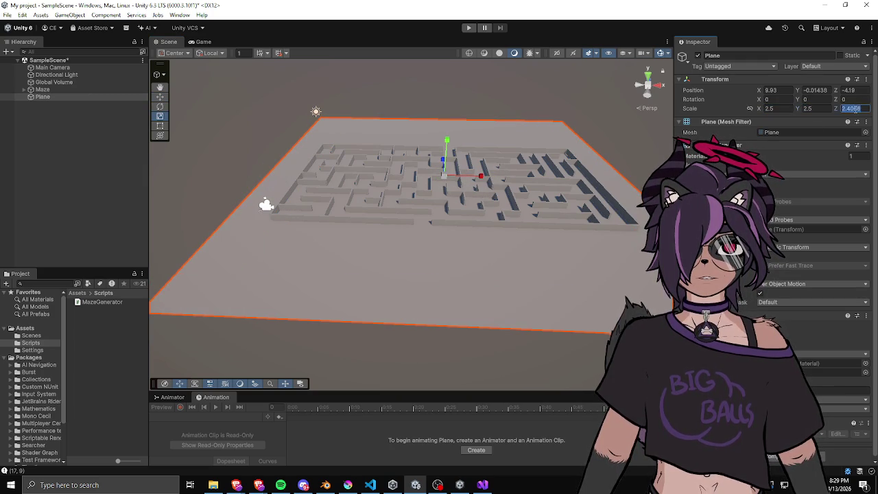
text(2.5)
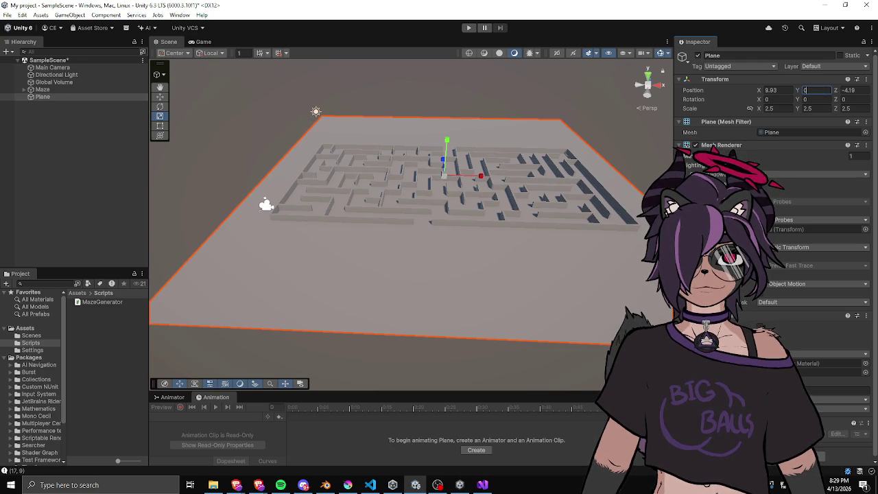
text(0.5)
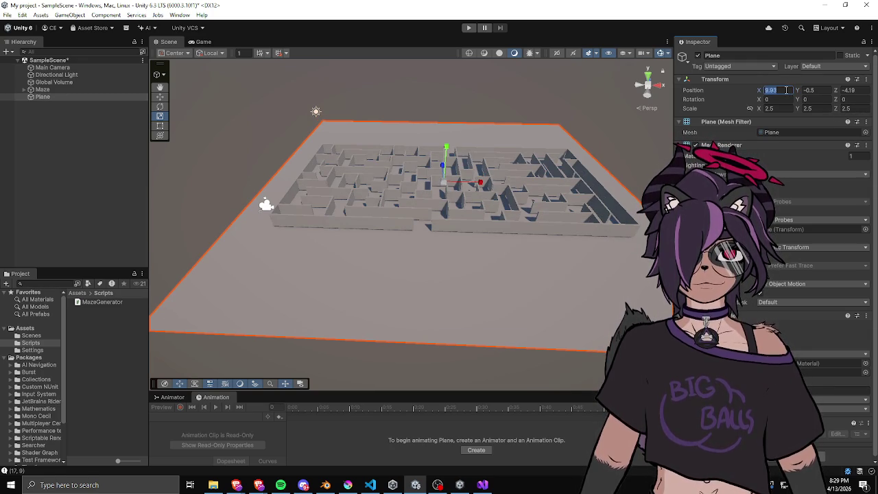
text(10)
key(Tab)
key(Tab)
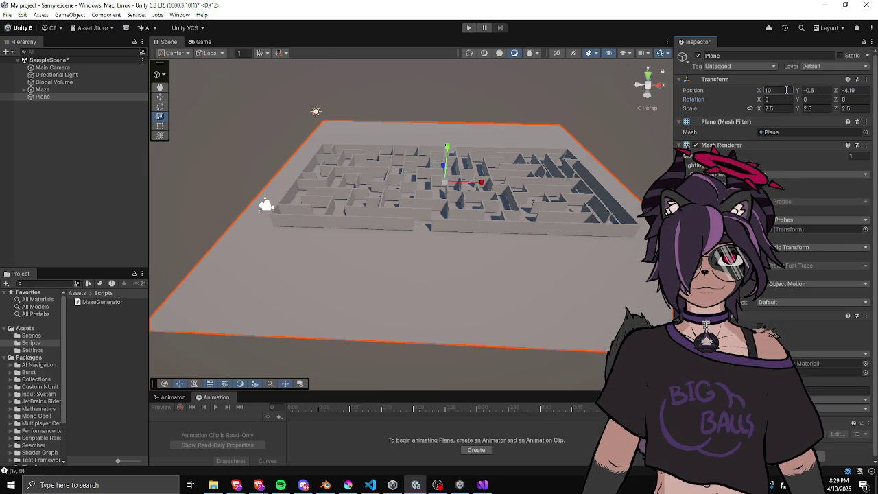
text(-4)
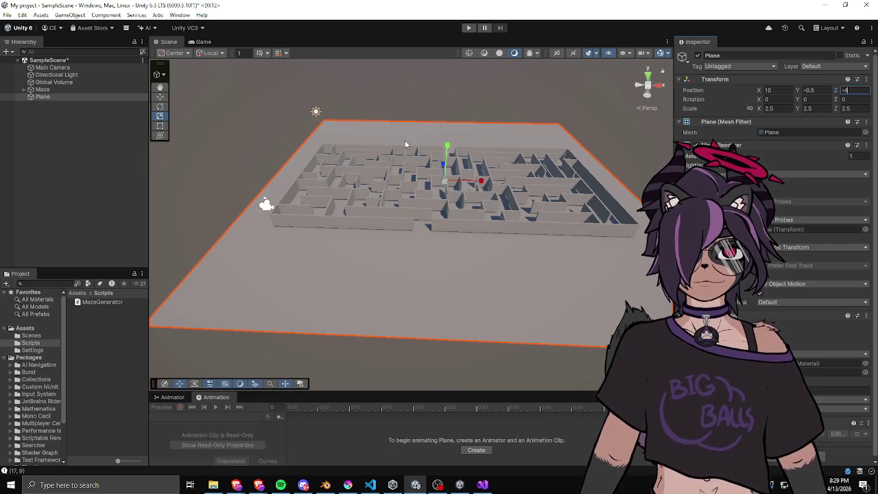
Lower the plane to Y -0.4 to match the walls, then widen the Hierarchy panel
mouse_move(410, 145)
mouse_down()
mouse_move(391, 141)
mouse_move(404, 178)
mouse_move(396, 206)
mouse_move(491, 202)
mouse_move(498, 137)
mouse_up()
scroll(498, 138, down, 10)
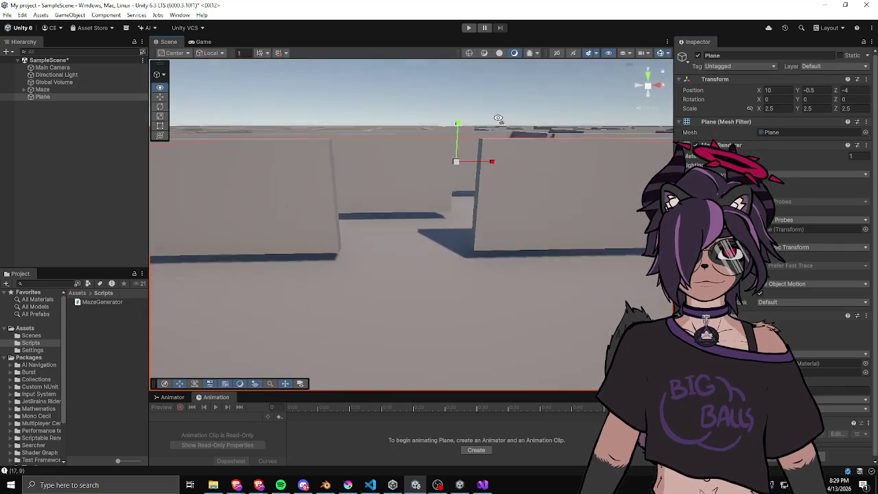
click(511, 143)
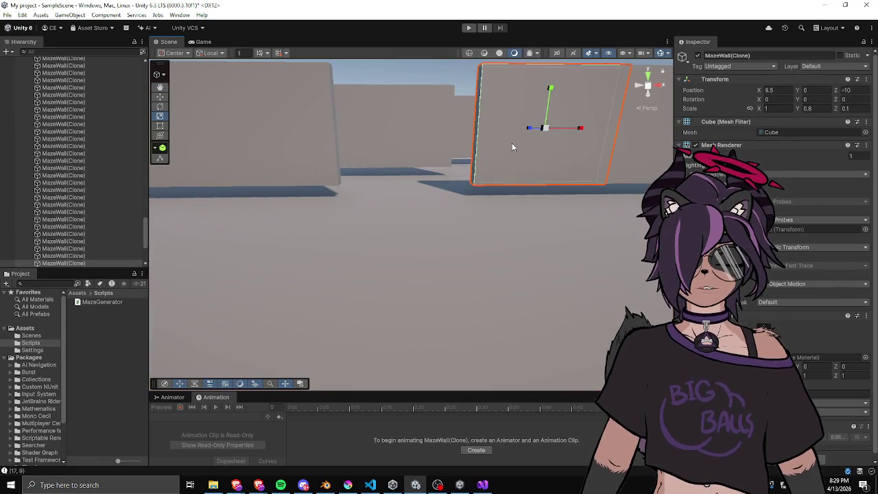
click(491, 226)
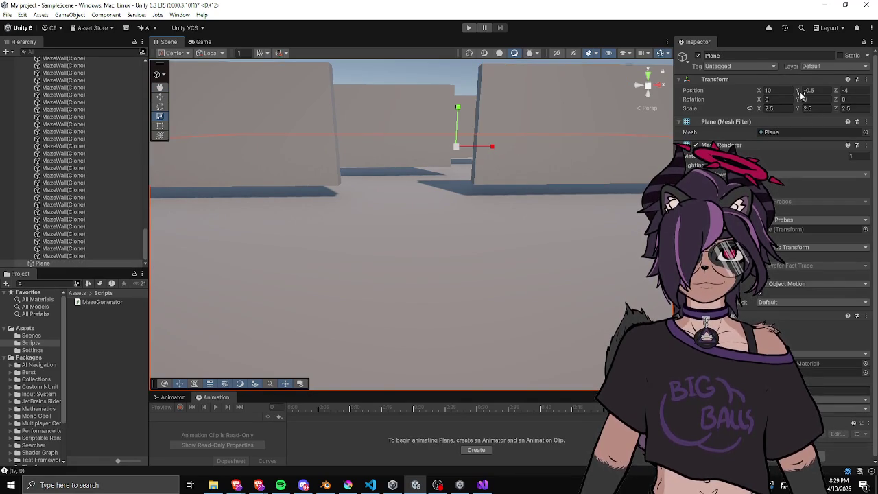
text(-0.4)
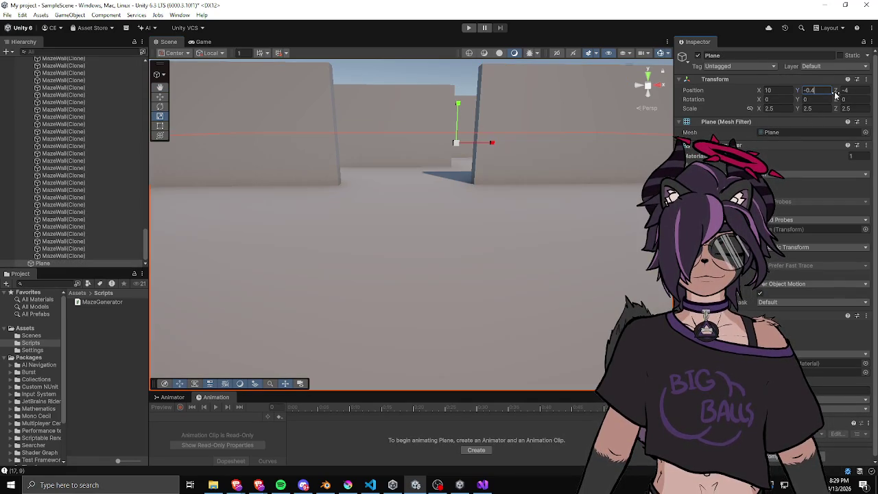
mouse_move(519, 87)
mouse_down()
mouse_move(353, 191)
mouse_move(325, 193)
mouse_up()
key(w)
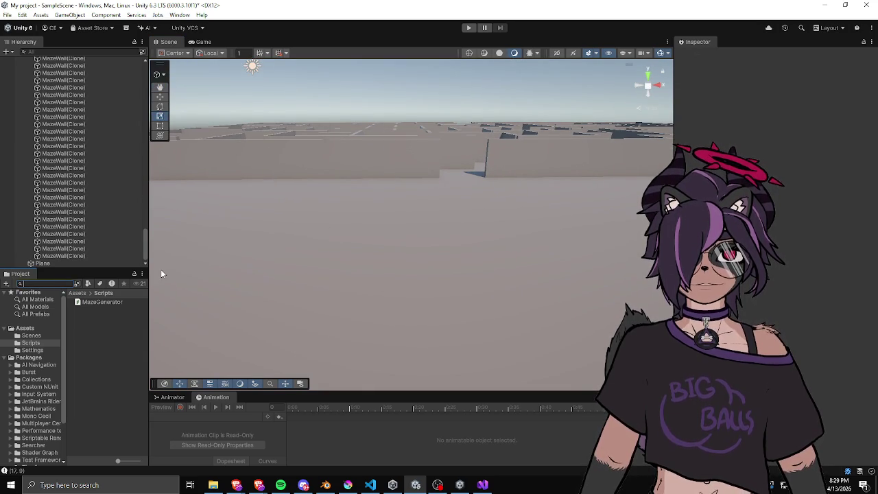
drag(151, 265, 235, 265)
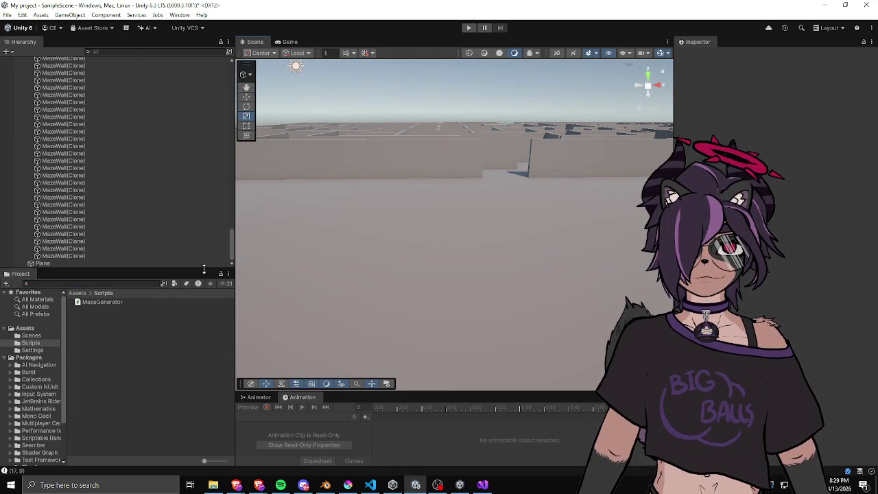
Collapse the Maze group and create a Capsule to serve as the player
drag(231, 218, 232, 72)
click(25, 90)
right_click(45, 127)
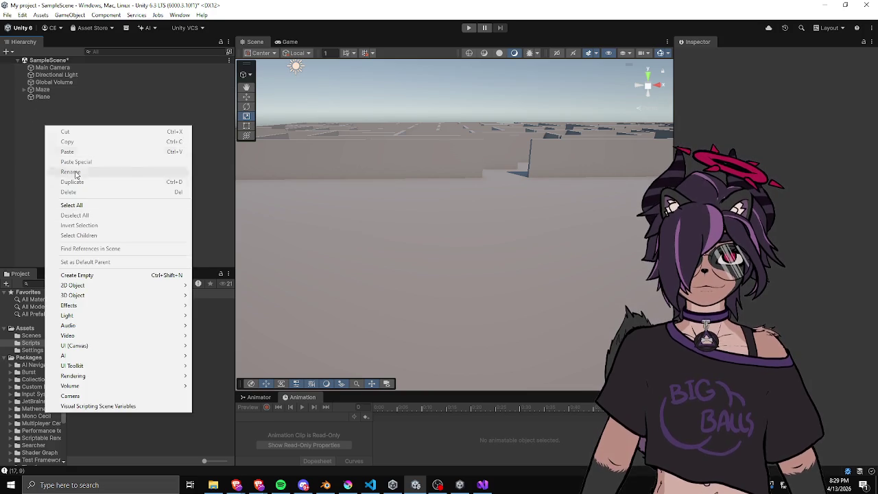
mouse_move(99, 302)
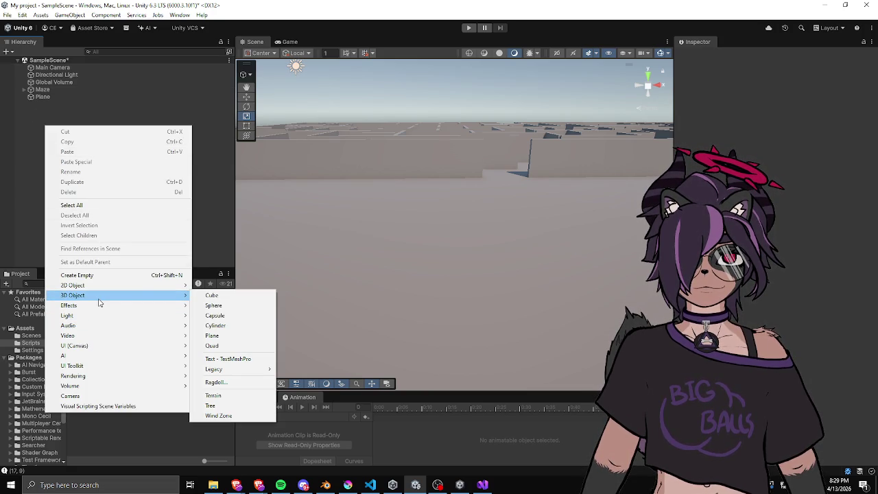
click(221, 316)
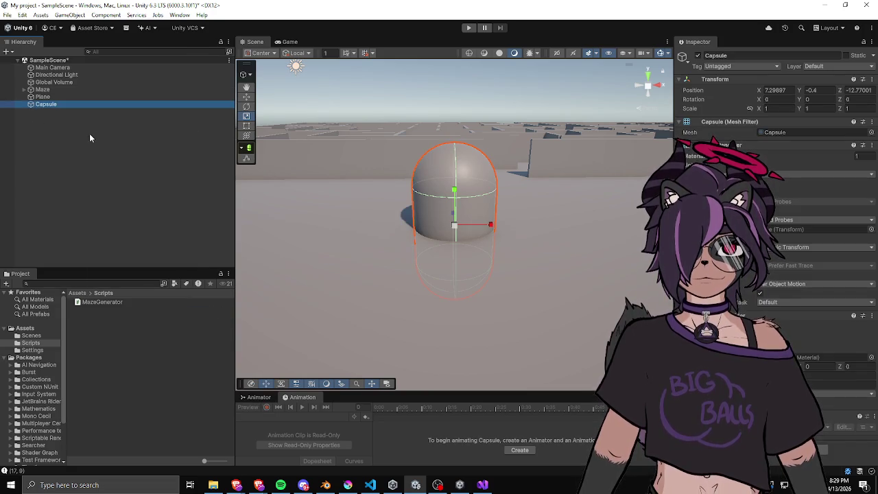
Dismiss the add-object menu, clear the selection, and briefly switch to another application
right_click(89, 134)
mouse_move(153, 310)
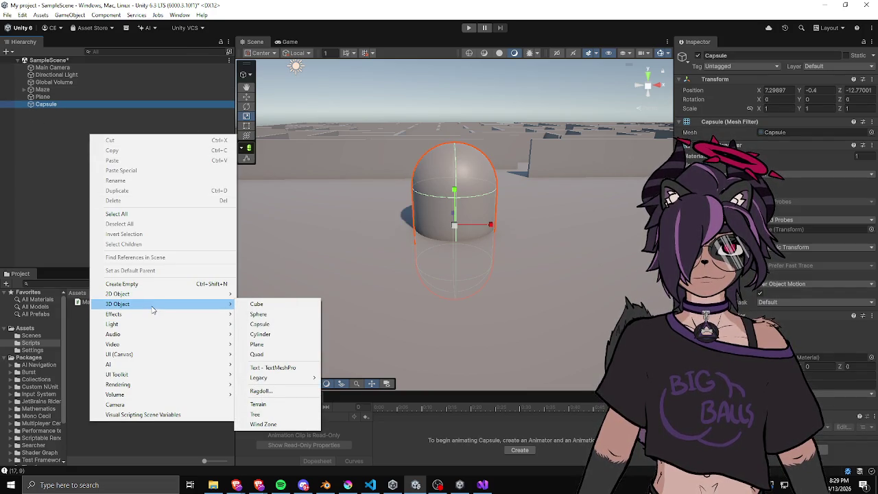
mouse_move(152, 294)
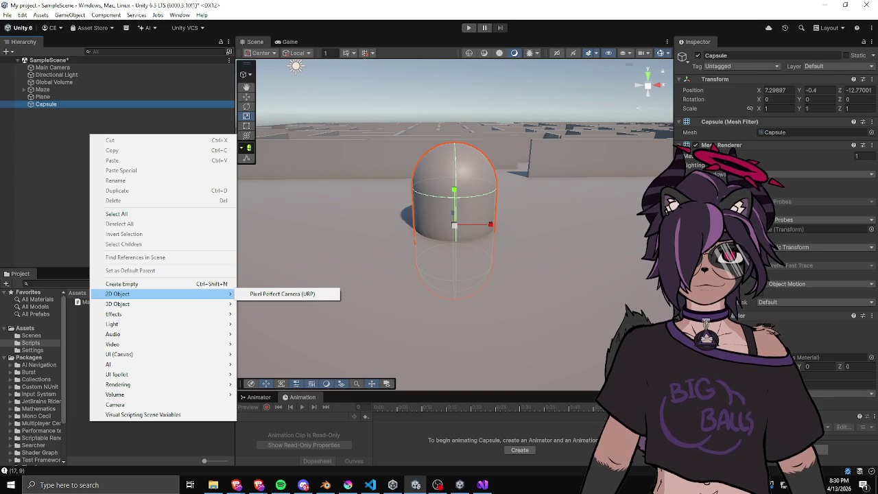
click(137, 206)
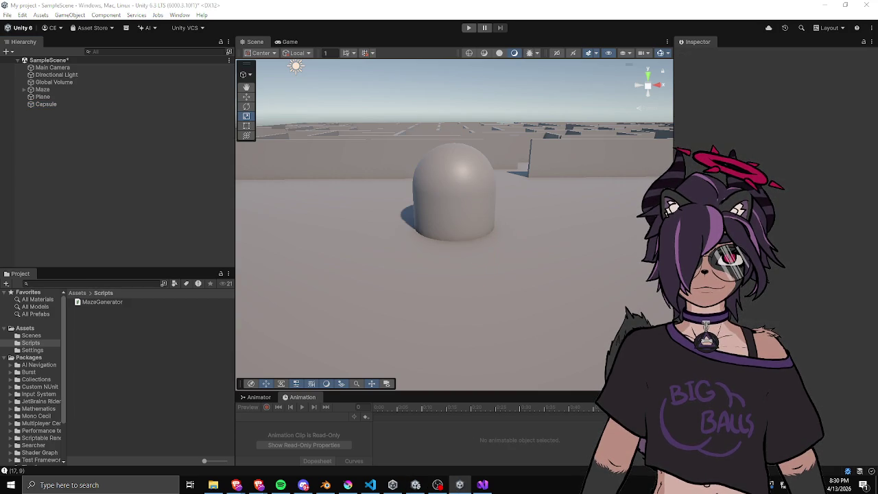
key(alt+Tab)
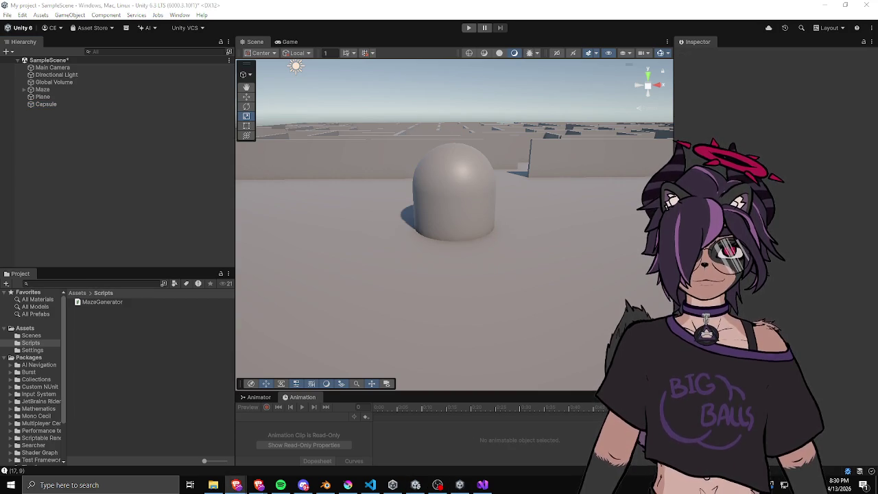
key(alt+Tab)
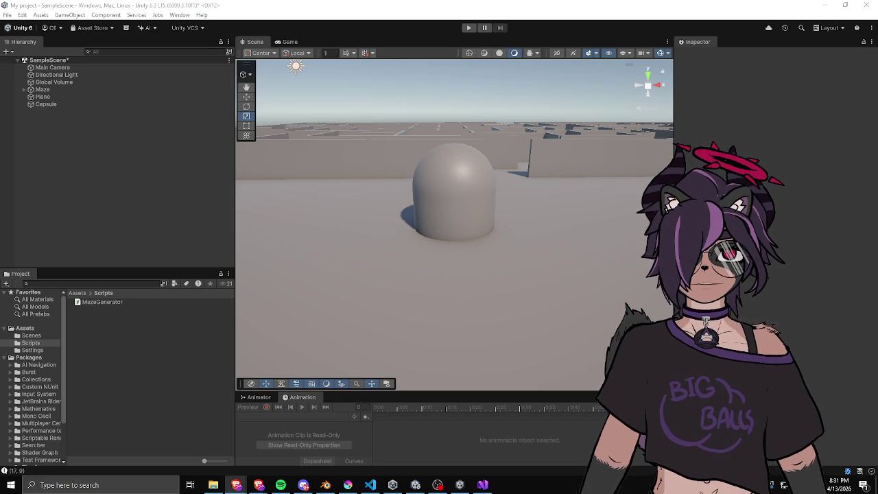
Select the Capsule and open Add Component in the Inspector
click(448, 217)
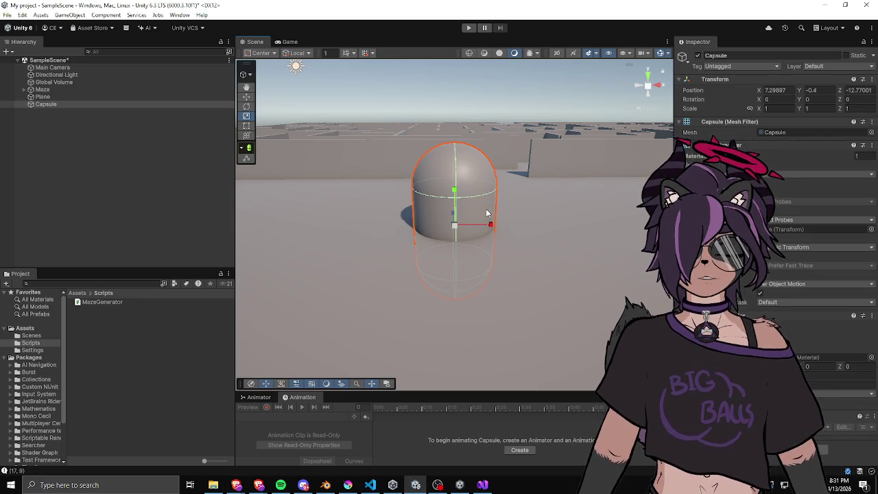
click(809, 358)
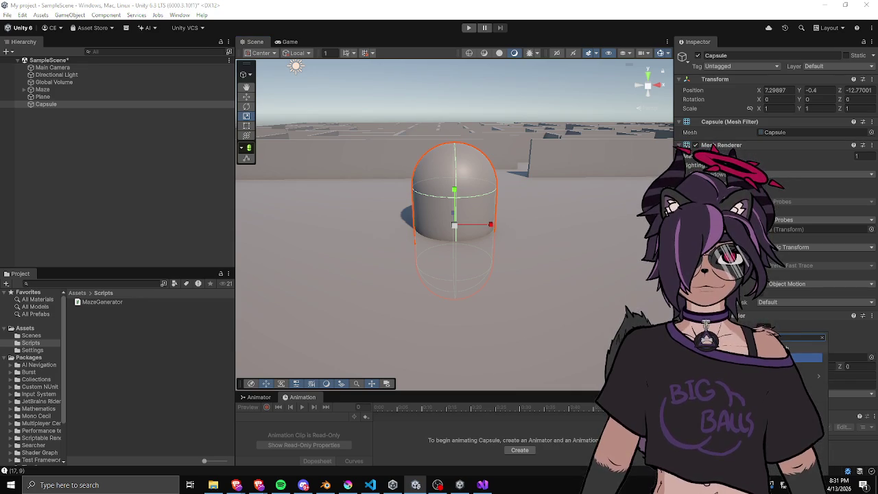
key(Return)
scroll(775, 274, down, 3)
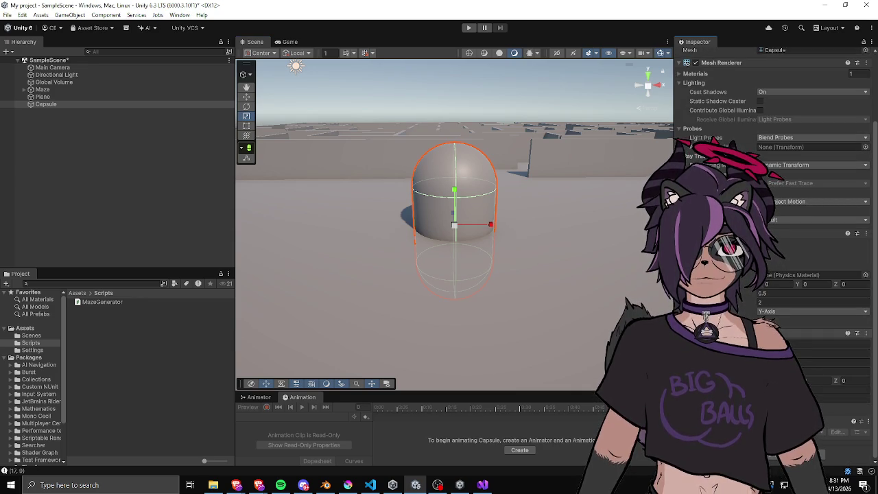
Select the Capsule and raise it above the floor with the Move tool
click(104, 97)
click(102, 101)
click(101, 97)
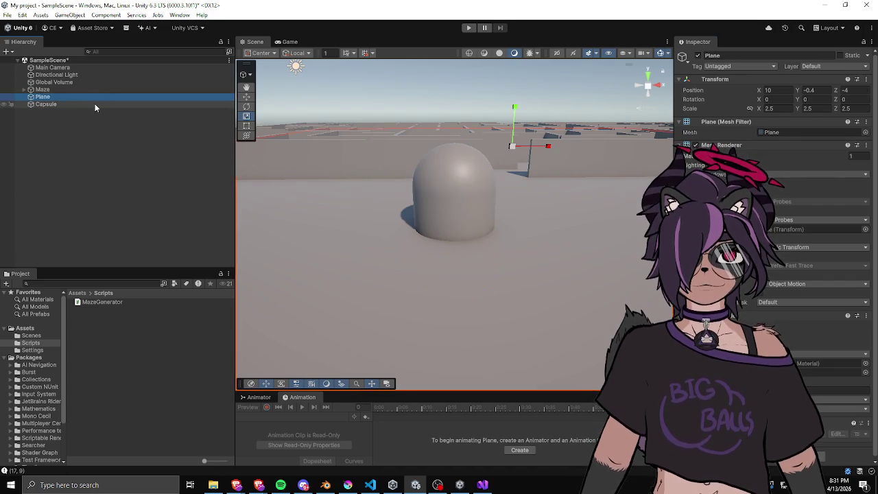
click(95, 104)
key(e)
key(w)
drag(457, 194, 454, 115)
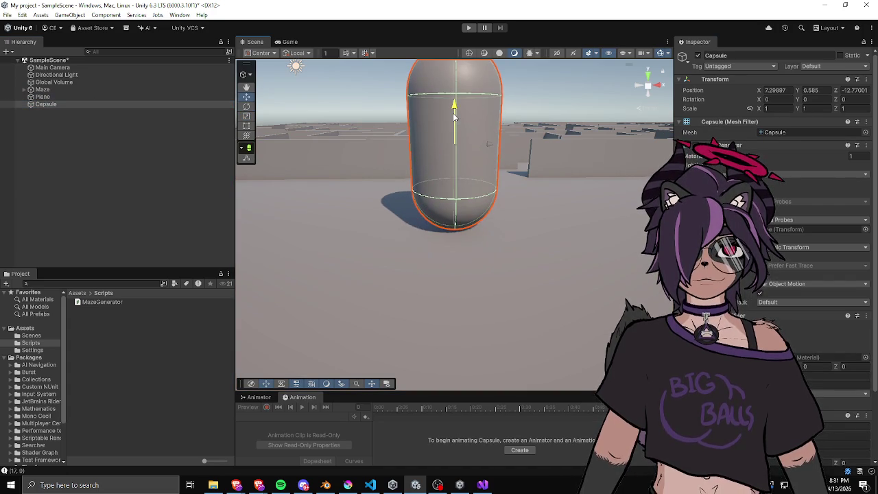
scroll(449, 192, down, 5)
drag(450, 192, 454, 182)
scroll(565, 227, up, 5)
scroll(566, 226, down, 6)
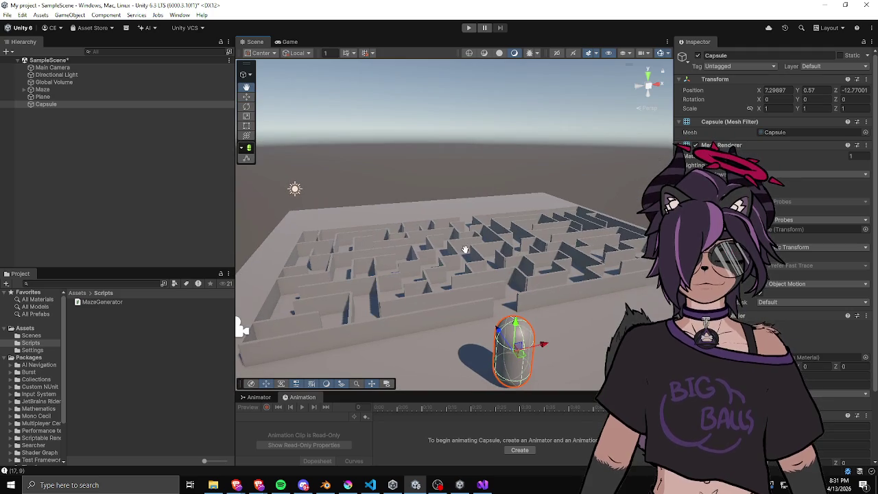
Scale the Capsule to 0.3636, set it down at Y -0.031, and start Play
key(r)
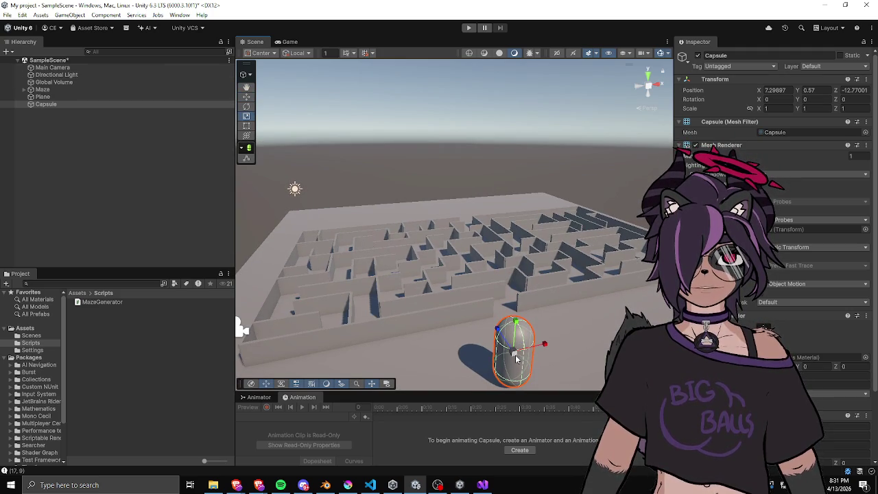
drag(515, 351, 504, 358)
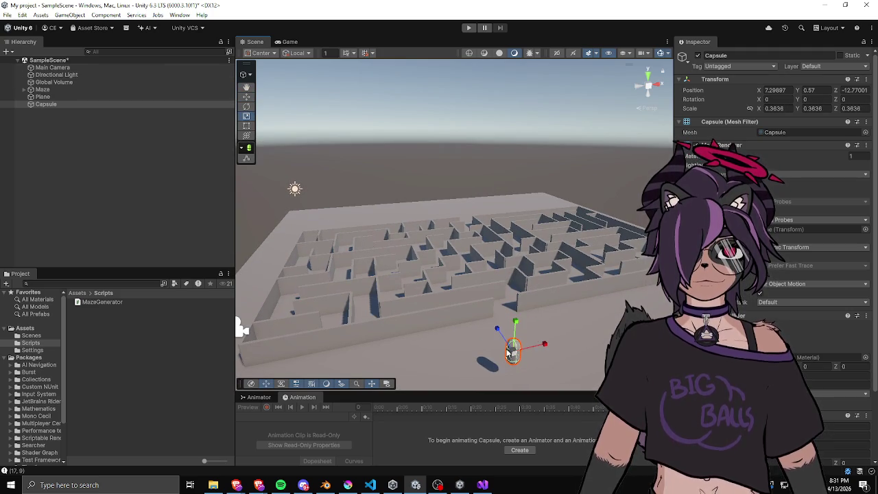
key(q)
drag(557, 323, 459, 301)
key(f)
key(w)
drag(454, 196, 453, 275)
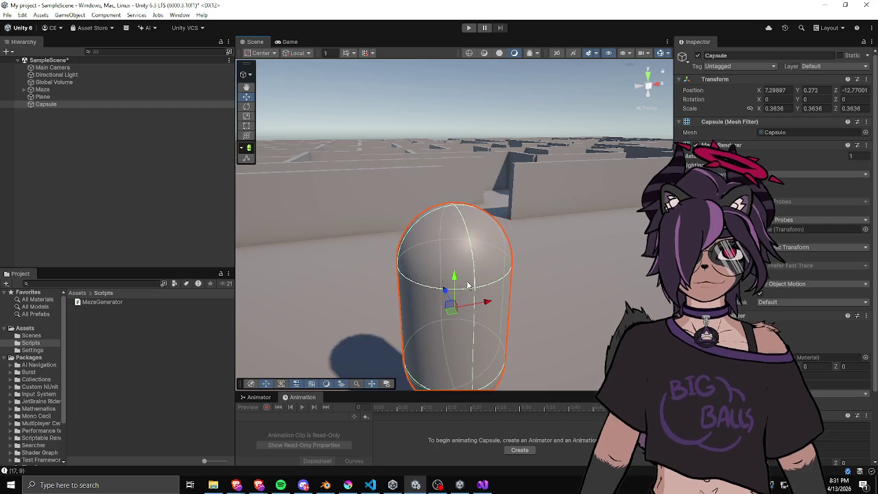
scroll(476, 196, up, 2)
scroll(490, 72, down, 3)
drag(445, 110, 443, 173)
click(468, 27)
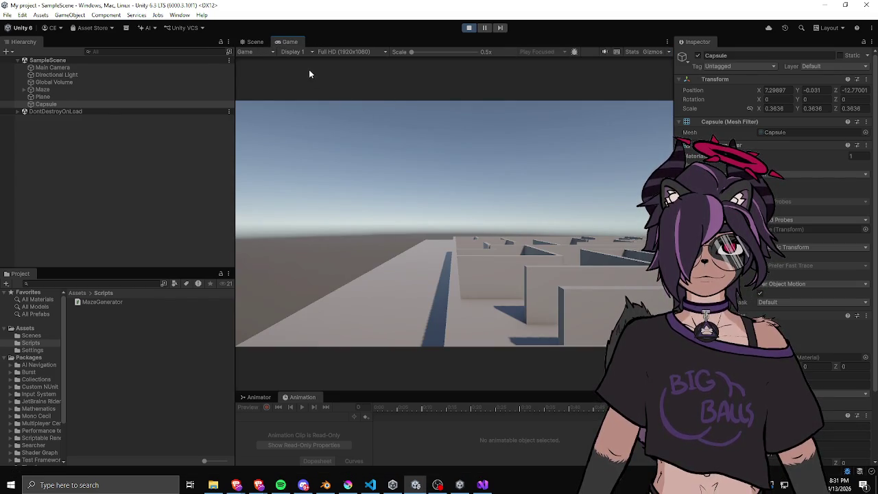
Dock the Game view above the Scene view
click(256, 42)
click(290, 42)
mouse_move(295, 43)
mouse_down()
mouse_move(398, 129)
mouse_move(423, 132)
mouse_up()
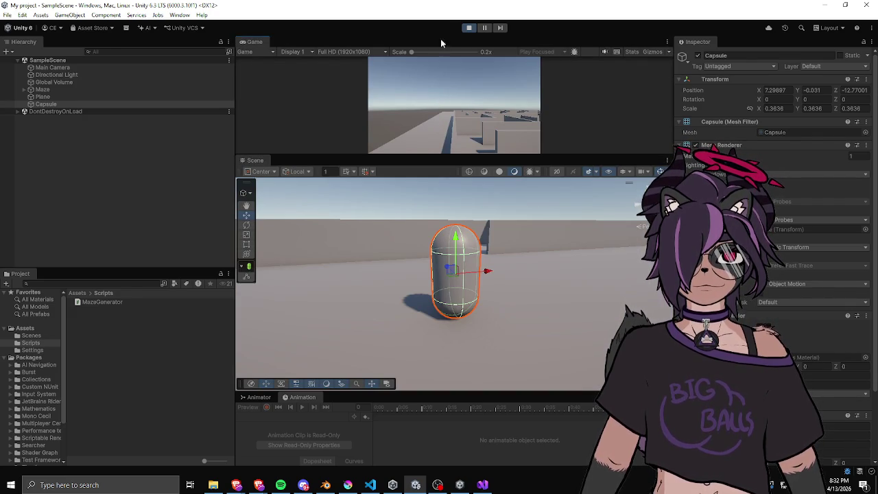
Stop play mode and reselect the Capsule
click(469, 27)
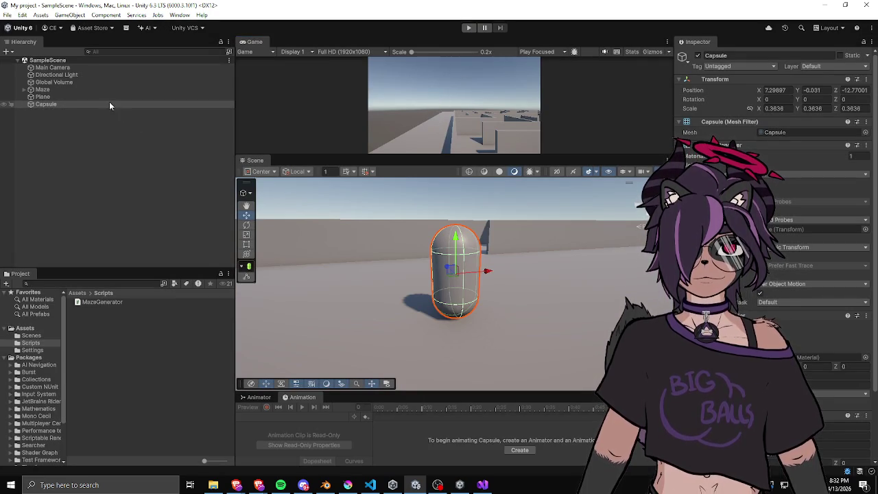
click(92, 135)
click(54, 104)
click(81, 283)
Search the Project for 'character', expand a Capsule Inspector section, then switch applications
text(character)
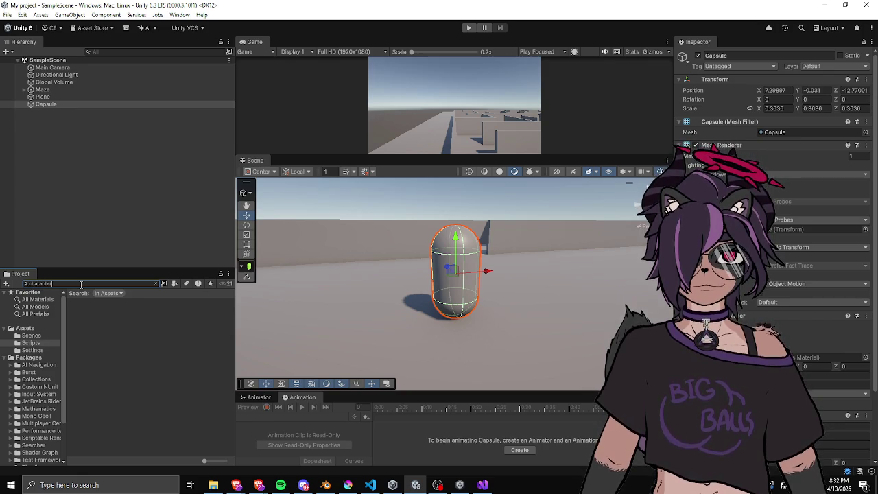
click(60, 105)
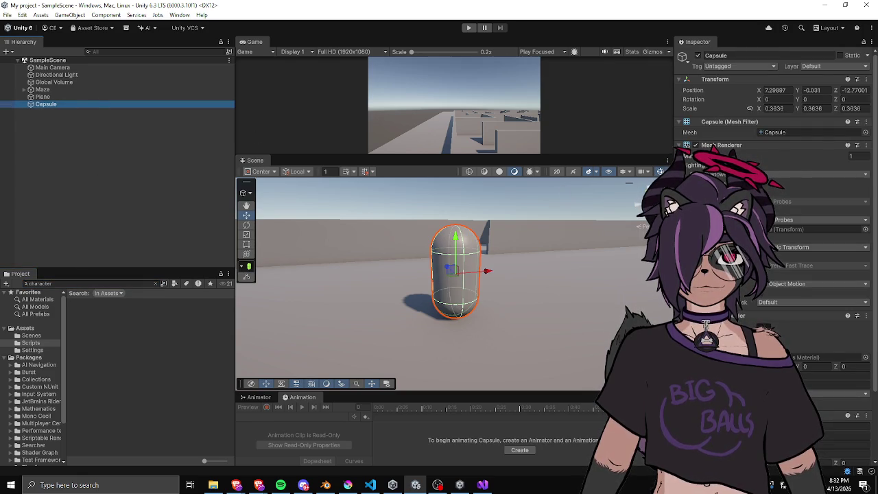
scroll(775, 206, down, 3)
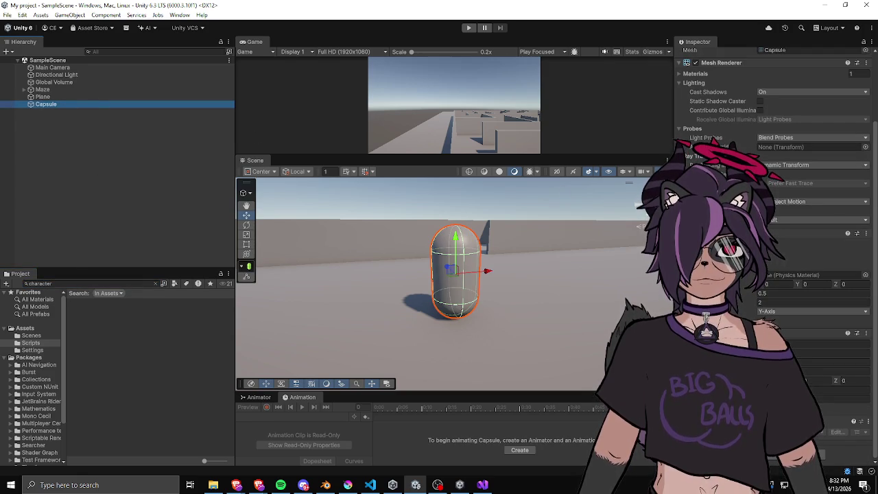
click(681, 370)
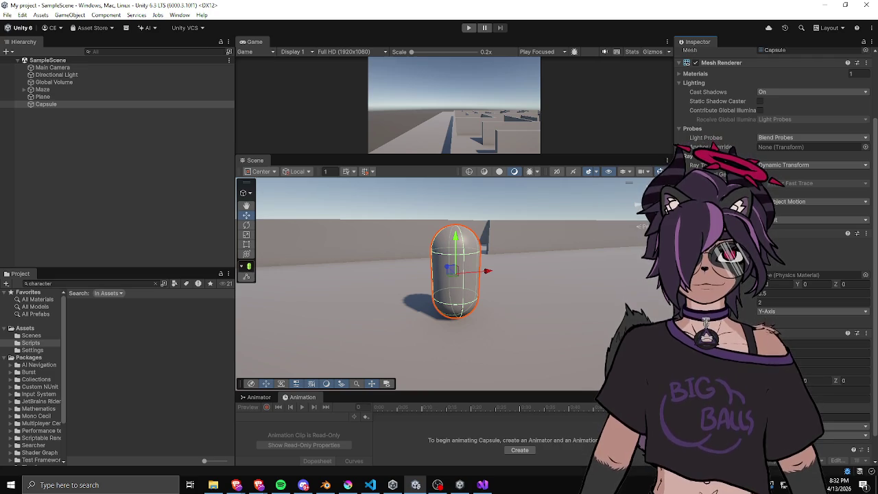
key(alt+Tab)
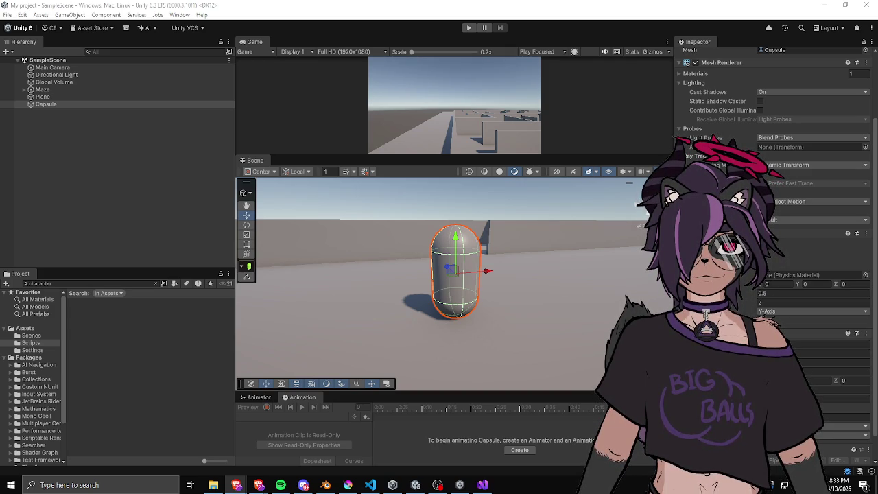
scroll(775, 240, up, 3)
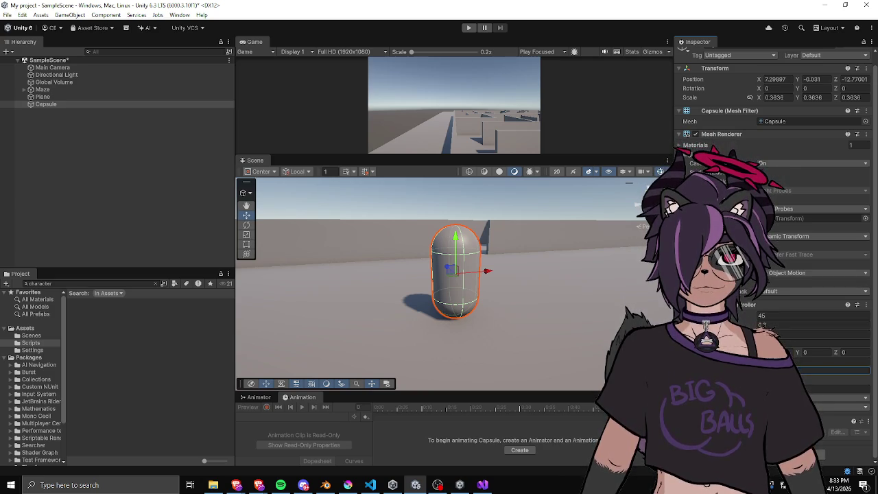
Undock the Game view so Scene fills the area, then start and stop Play
scroll(775, 253, up, 1)
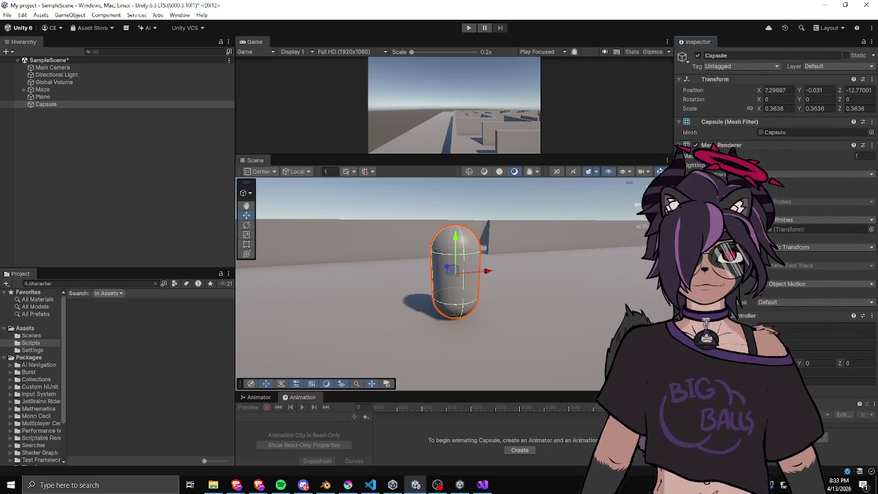
drag(485, 286, 511, 292)
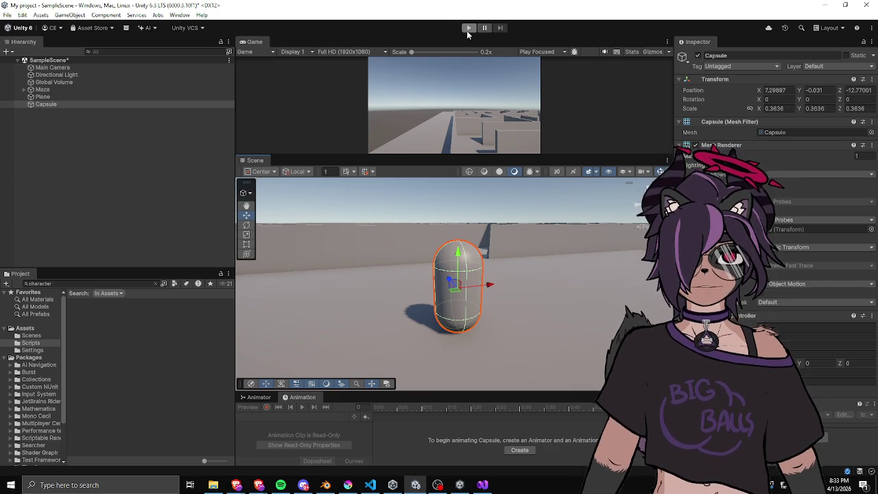
mouse_move(242, 42)
mouse_down()
mouse_move(281, 102)
mouse_move(288, 84)
mouse_move(275, 42)
mouse_up()
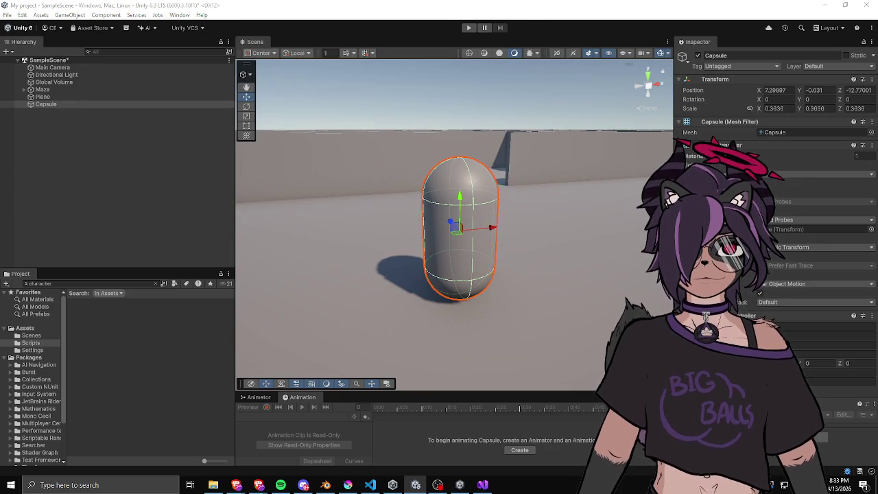
click(469, 27)
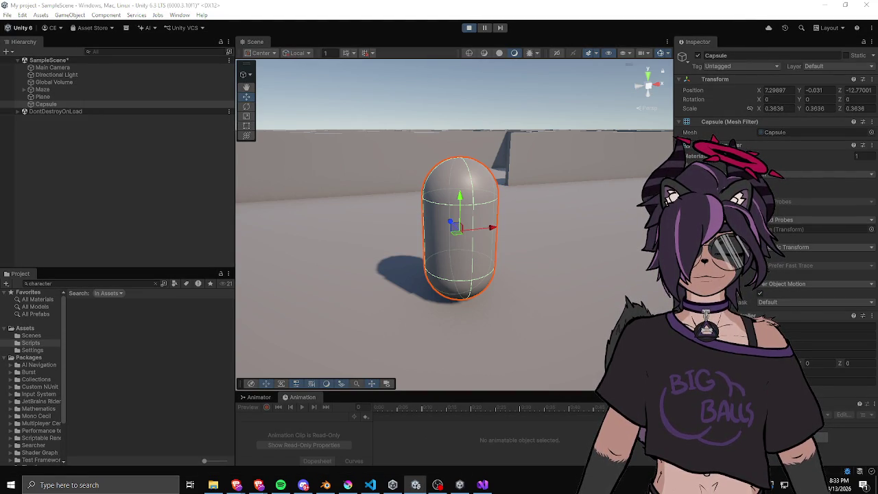
click(468, 27)
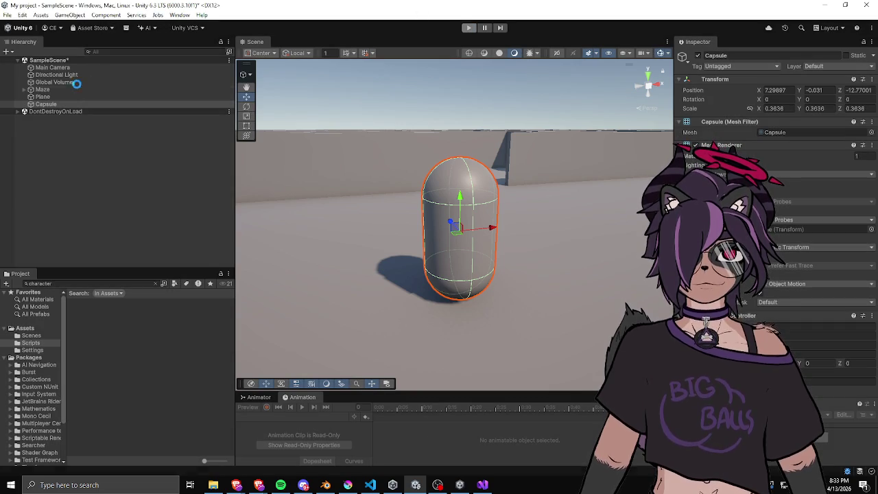
Parent Main Camera under the Capsule and zero its X and Y position
mouse_move(51, 68)
mouse_down()
mouse_move(49, 104)
mouse_move(47, 97)
mouse_up()
click(48, 97)
click(25, 96)
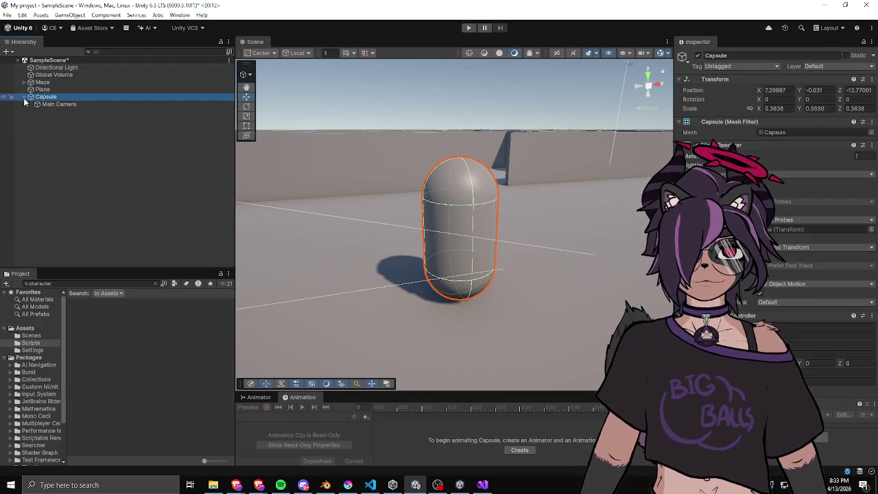
scroll(275, 213, down, 3)
scroll(274, 212, down, 5)
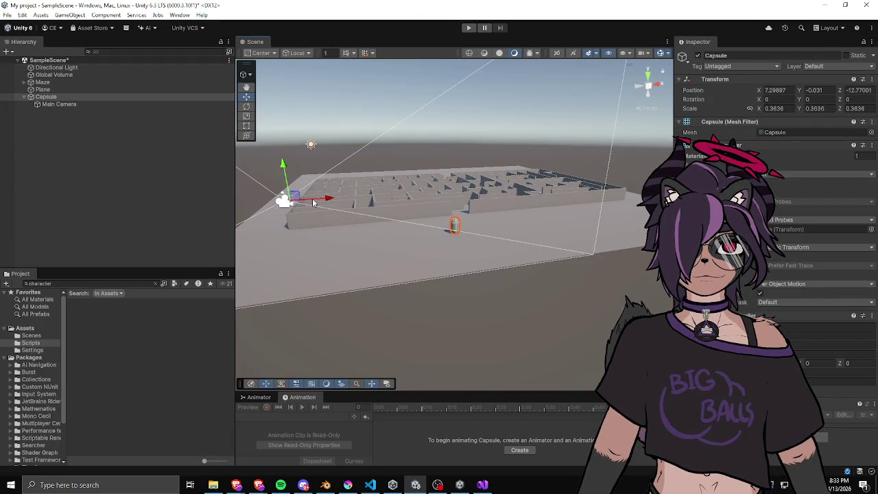
click(59, 105)
click(778, 90)
text(0)
key(Tab)
text(0)
key(Tab)
text(0)
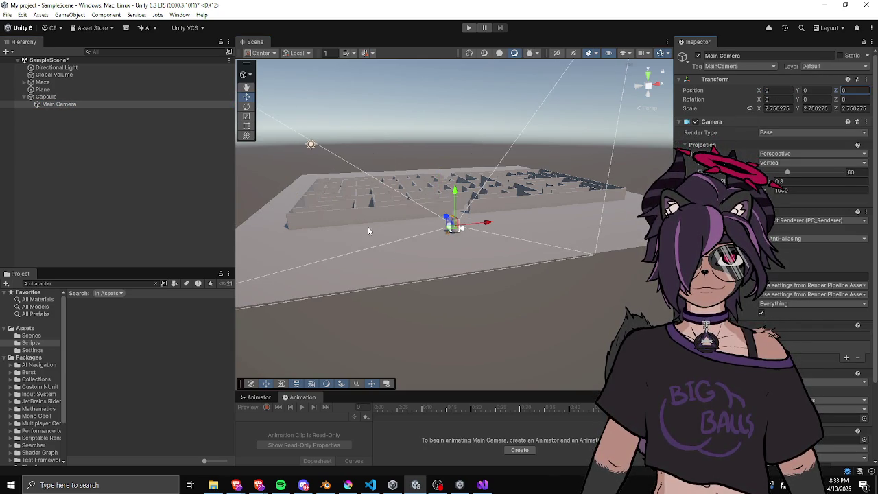
Drag the camera onto the Capsule and set its Z position to 0
scroll(410, 229, up, 5)
drag(404, 230, 486, 242)
drag(536, 216, 536, 180)
mouse_move(499, 218)
mouse_down()
mouse_move(568, 219)
mouse_move(543, 212)
mouse_up()
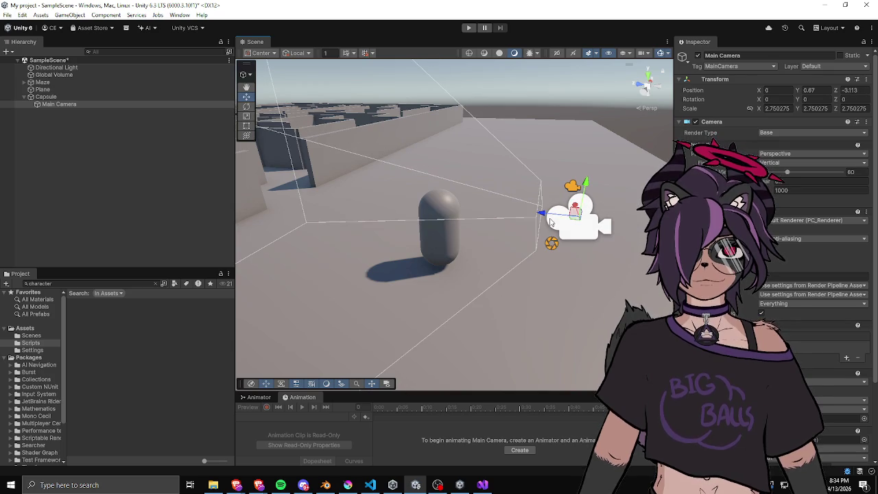
mouse_move(576, 188)
mouse_down()
mouse_move(574, 176)
mouse_move(589, 177)
mouse_move(557, 182)
mouse_up()
key(e)
key(w)
click(535, 208)
click(552, 221)
mouse_move(553, 221)
mouse_down()
mouse_move(532, 229)
mouse_move(419, 209)
mouse_up()
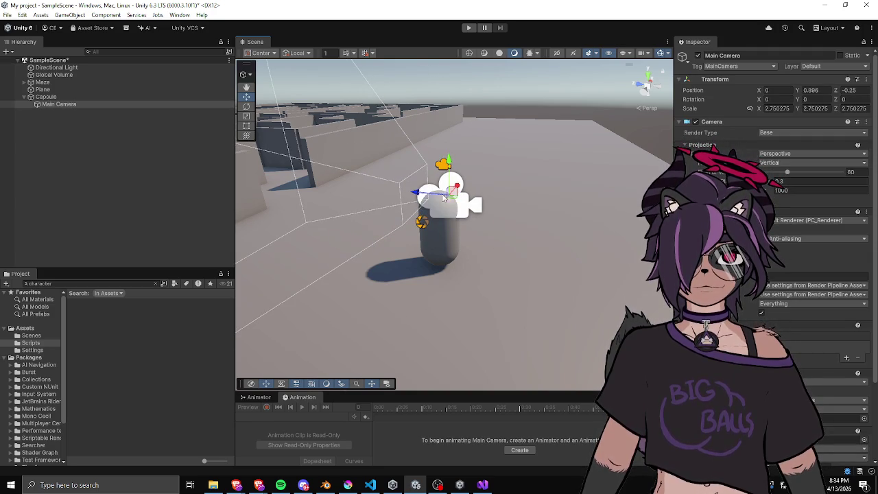
text(0)
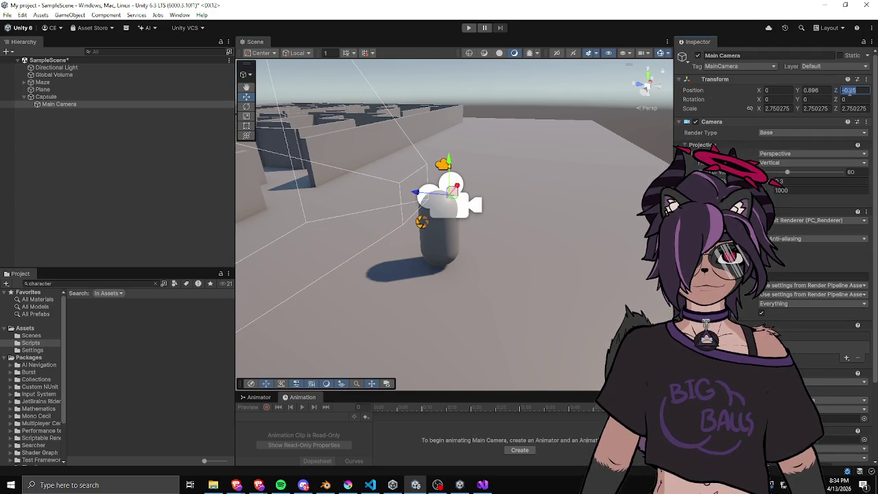
key(Return)
Lower the camera to the Capsule's head height at Y 0.706
mouse_move(384, 226)
mouse_down()
mouse_move(361, 235)
mouse_move(335, 195)
mouse_move(356, 213)
mouse_move(371, 206)
mouse_move(547, 237)
mouse_move(328, 198)
mouse_up()
drag(430, 135, 431, 150)
drag(461, 175, 445, 242)
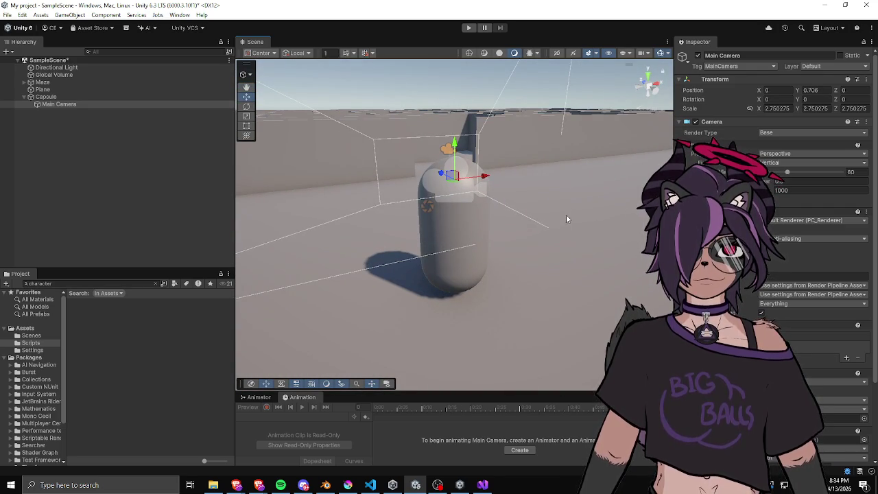
click(64, 97)
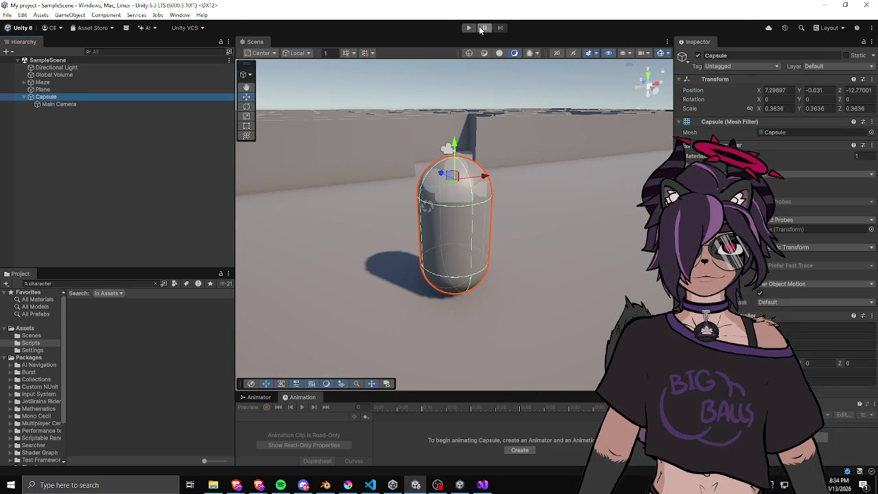
Play-test the scene, nudge the Capsule upward, then stop play
click(467, 28)
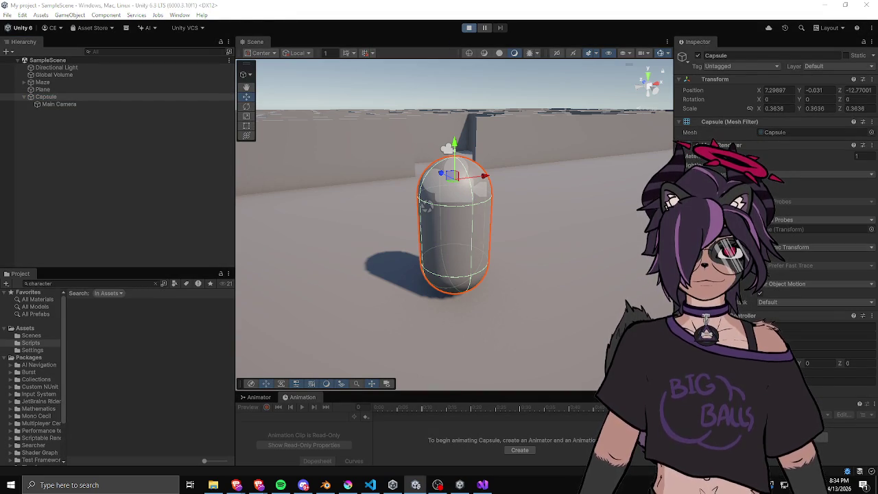
mouse_move(567, 238)
mouse_down()
mouse_move(493, 252)
mouse_move(525, 184)
mouse_move(534, 203)
mouse_up()
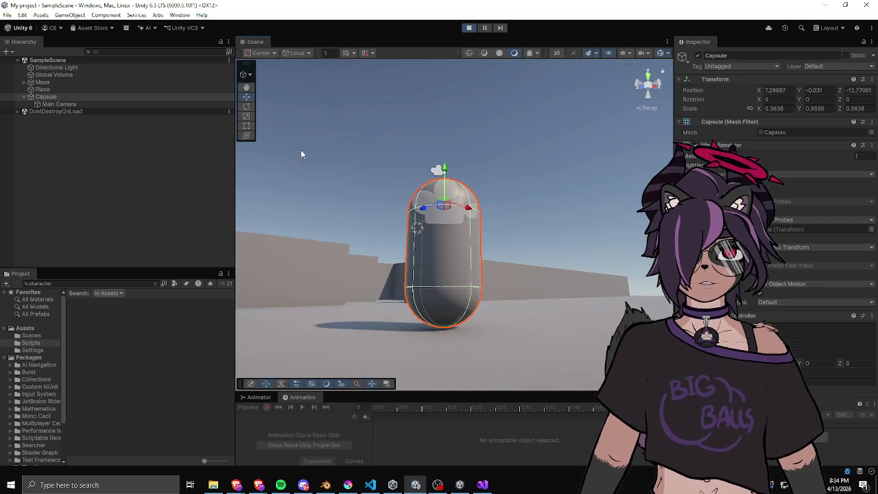
click(127, 98)
drag(439, 171, 447, 130)
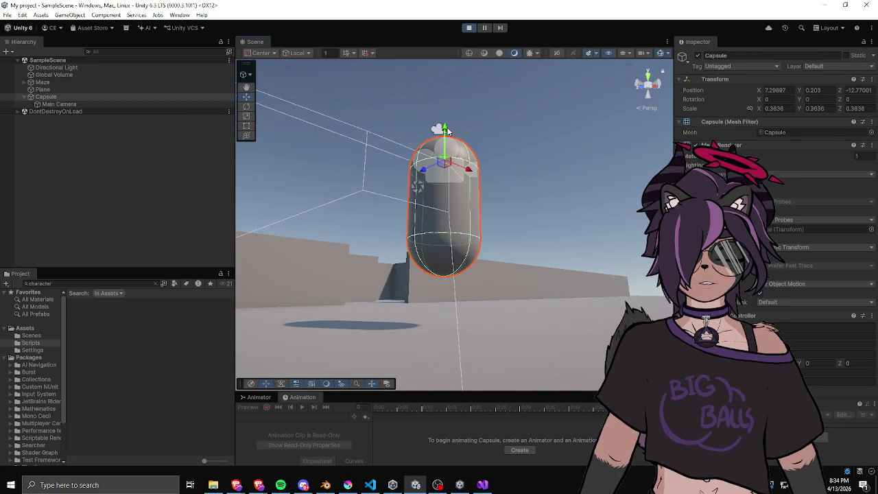
click(469, 28)
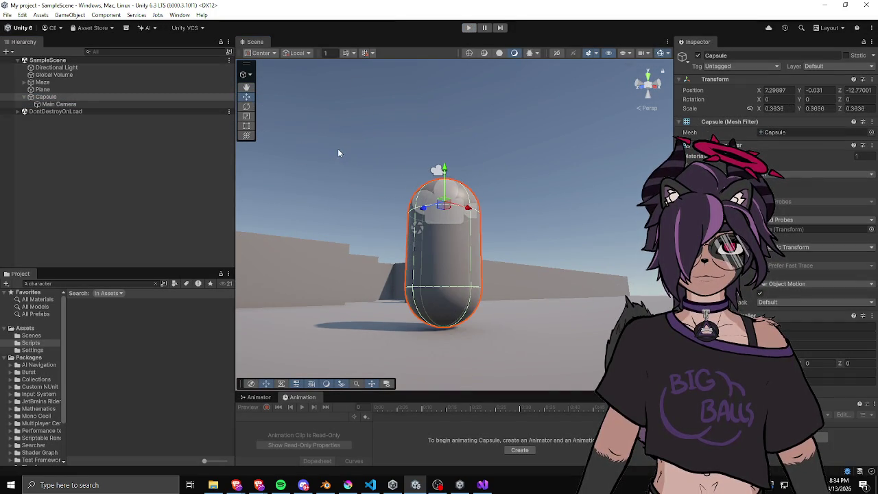
mouse_move(485, 184)
mouse_down()
mouse_move(509, 174)
mouse_move(545, 206)
mouse_up()
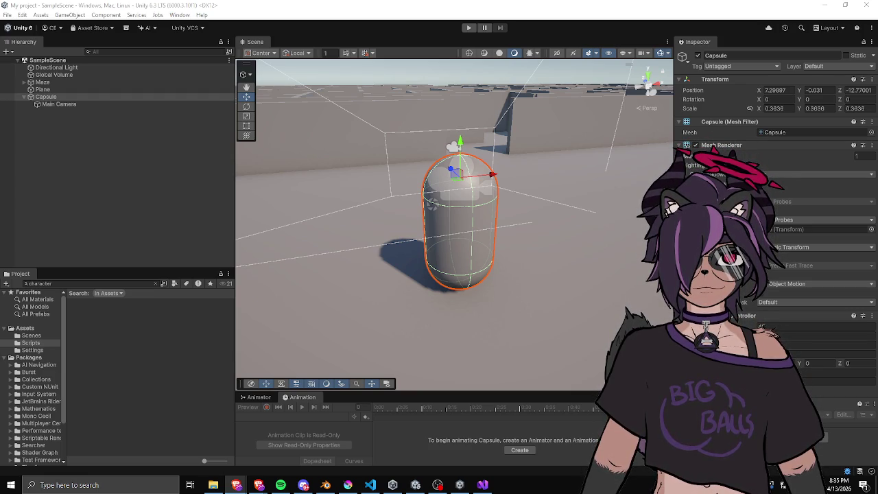
Reselect the Capsule, narrow the Hierarchy, and clear the 'character' Project search
click(304, 223)
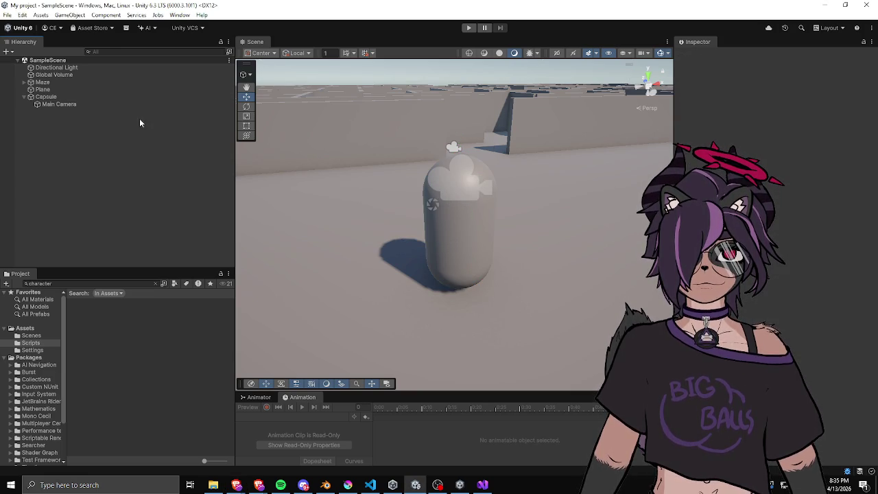
click(94, 96)
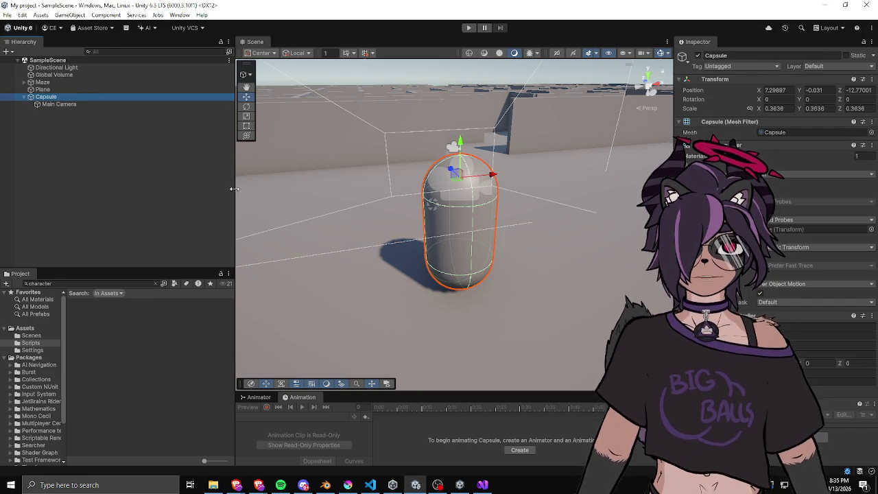
drag(234, 189, 213, 188)
click(143, 198)
click(57, 283)
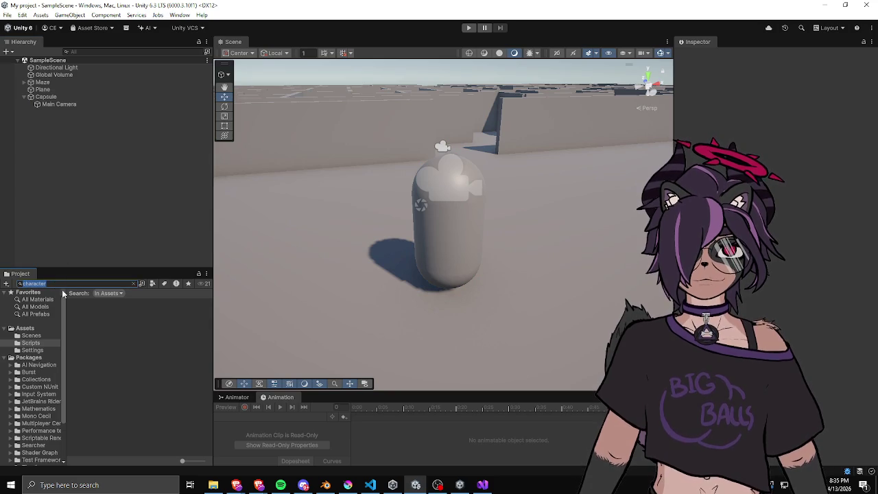
key(BackSpace)
Browse the Packages folder, then bring up Unity Hub from the taskbar
scroll(42, 375, down, 2)
scroll(42, 375, down, 1)
drag(65, 379, 117, 380)
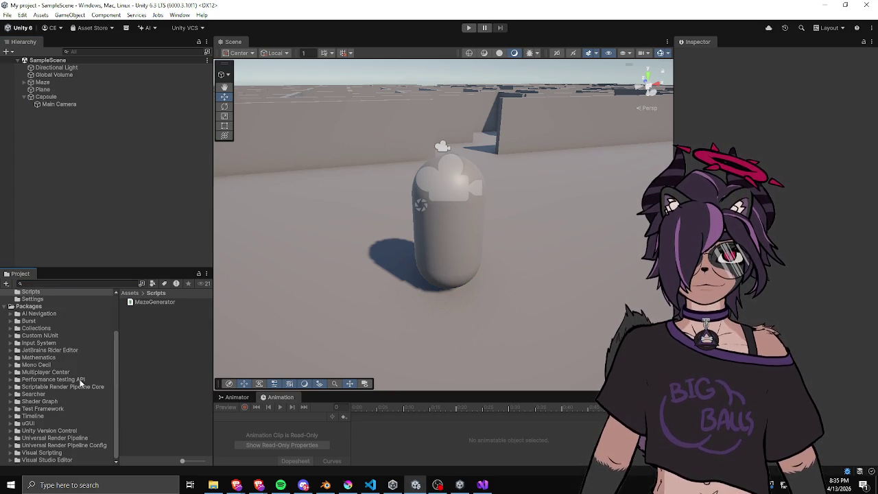
scroll(80, 382, up, 3)
click(29, 357)
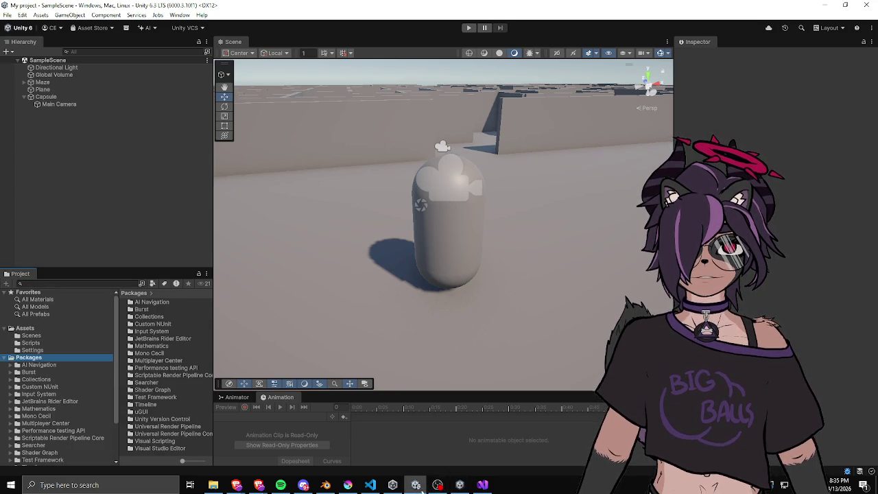
click(392, 484)
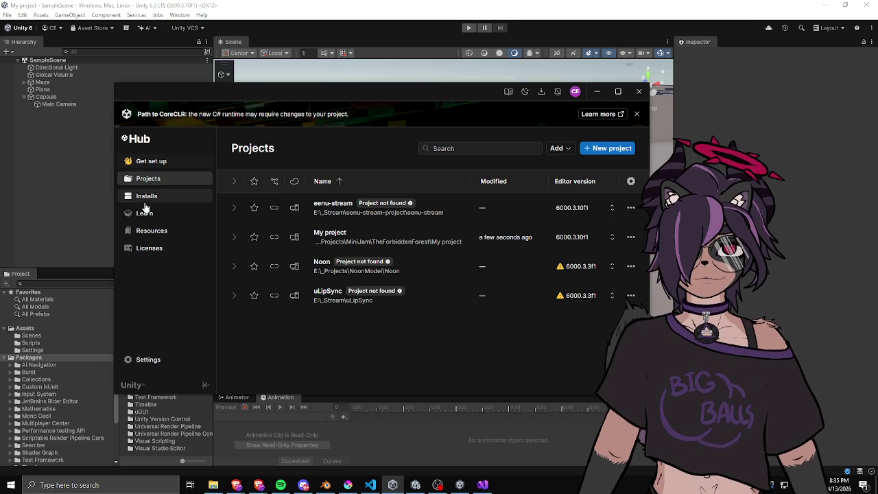
Browse the Hub's Resources page, then go to Projects and start a new project
click(152, 231)
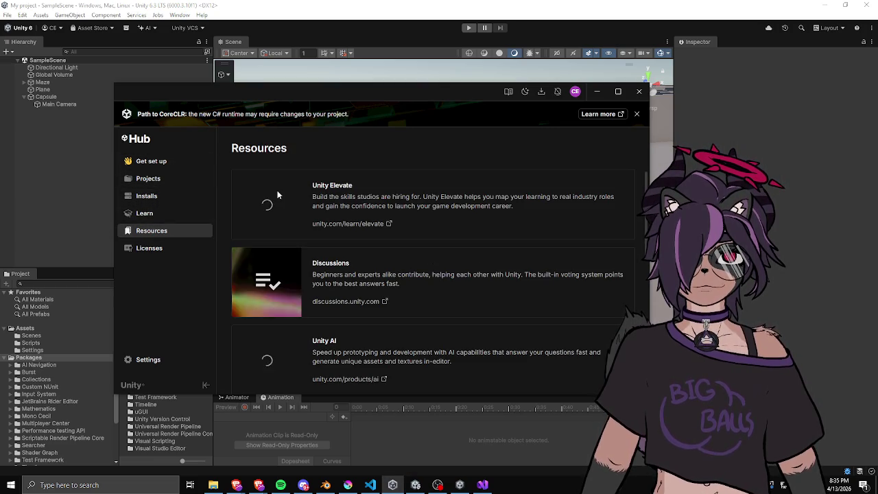
scroll(340, 240, down, 5)
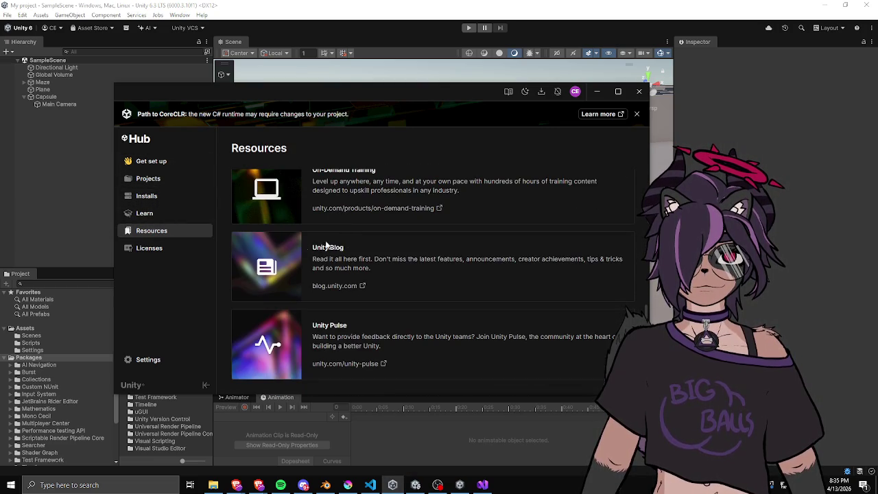
click(160, 182)
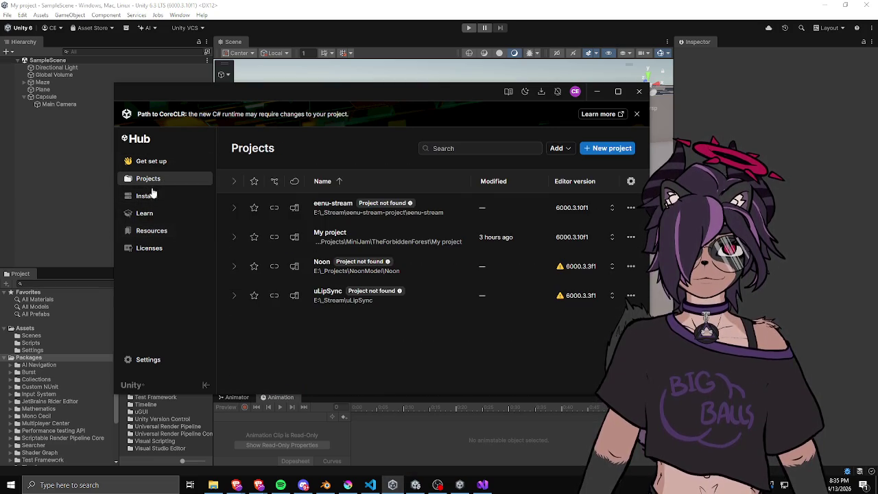
click(601, 148)
scroll(343, 219, down, 5)
scroll(272, 228, up, 4)
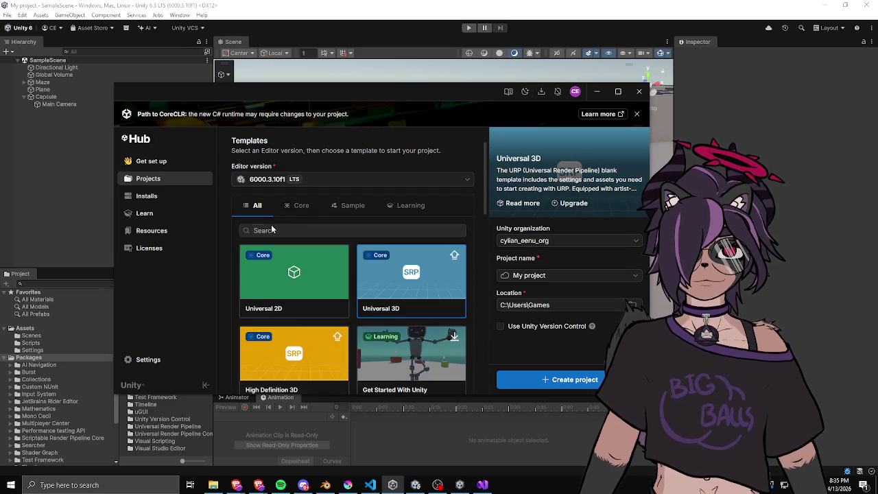
Scroll through the Sample project templates on editor 6000.3.10f1
click(358, 209)
scroll(371, 240, down, 3)
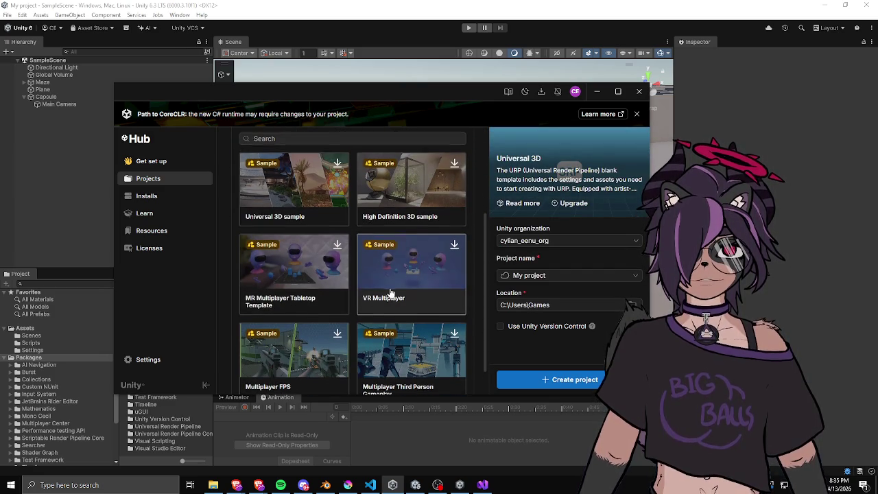
scroll(384, 288, down, 1)
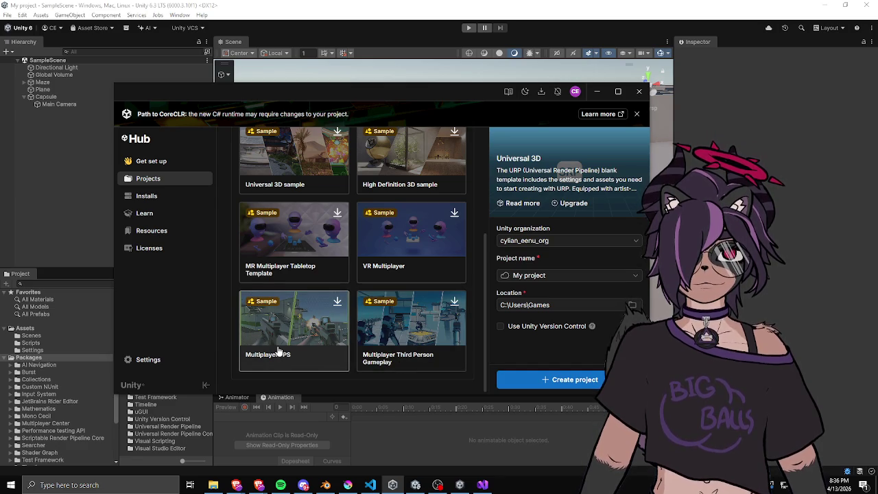
scroll(294, 329, up, 3)
scroll(384, 275, down, 3)
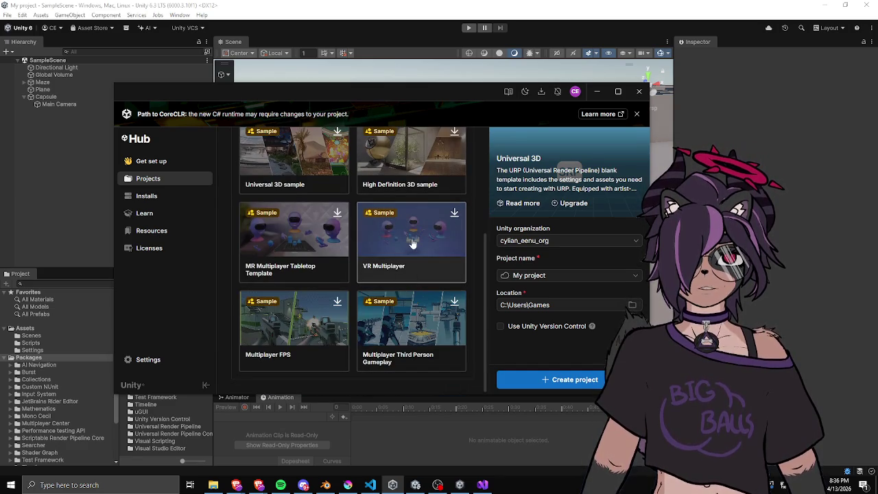
scroll(322, 257, up, 3)
Review the Learning templates like Get Started With Unity and FPS Microgame, then minimize the Hub
click(412, 253)
scroll(349, 254, down, 2)
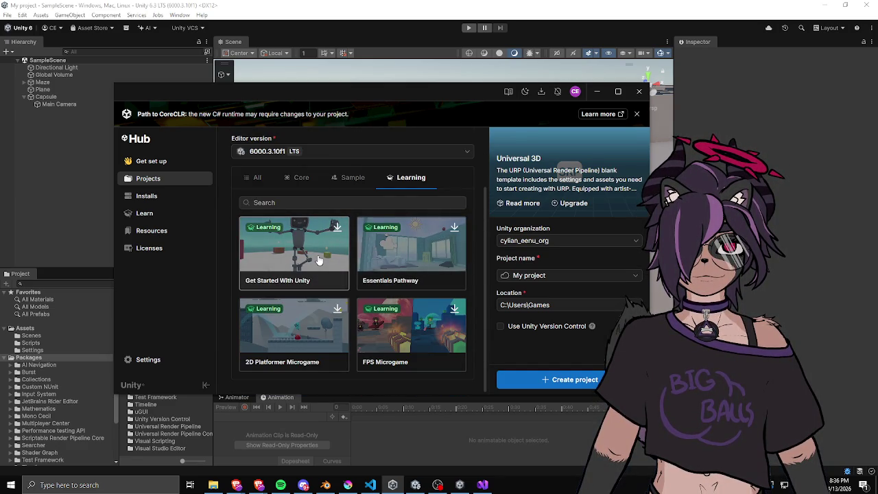
scroll(315, 260, up, 2)
scroll(315, 260, down, 2)
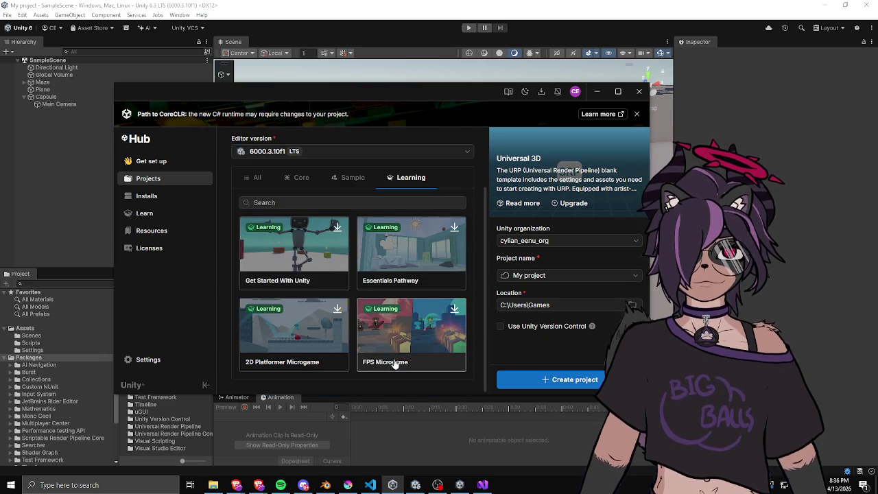
scroll(295, 333, up, 2)
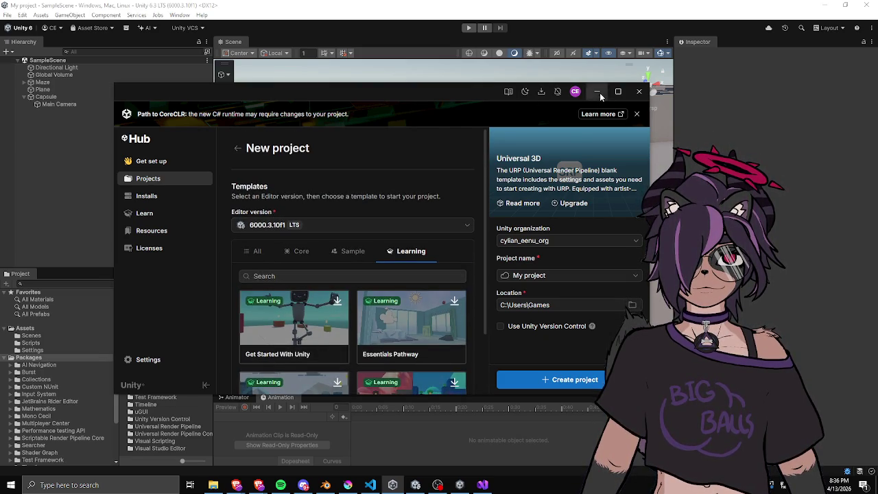
click(597, 92)
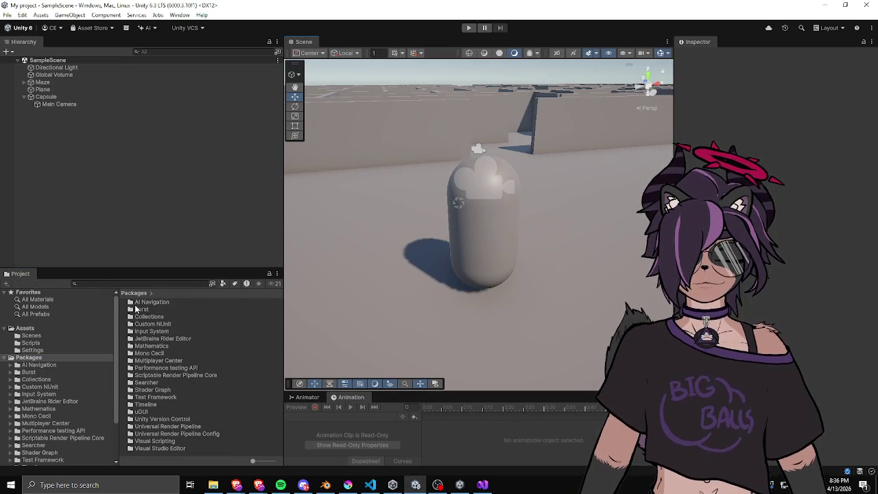
Widen the Project file list and create a new MonoBehaviour script in Assets/Scripts
drag(119, 313, 74, 312)
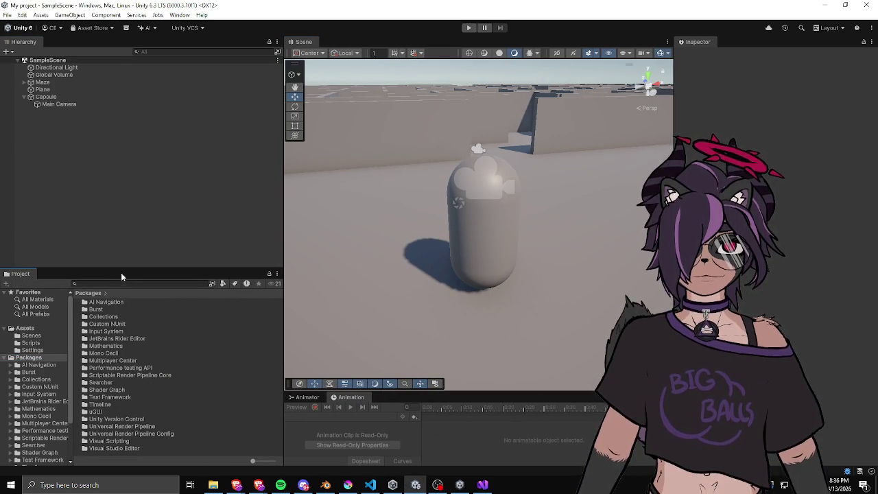
click(25, 327)
click(30, 342)
right_click(114, 334)
mouse_move(154, 73)
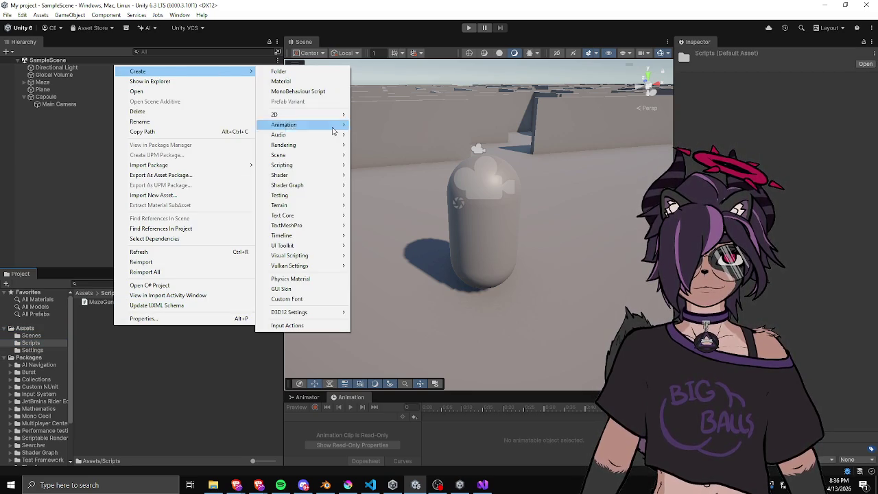
mouse_move(293, 165)
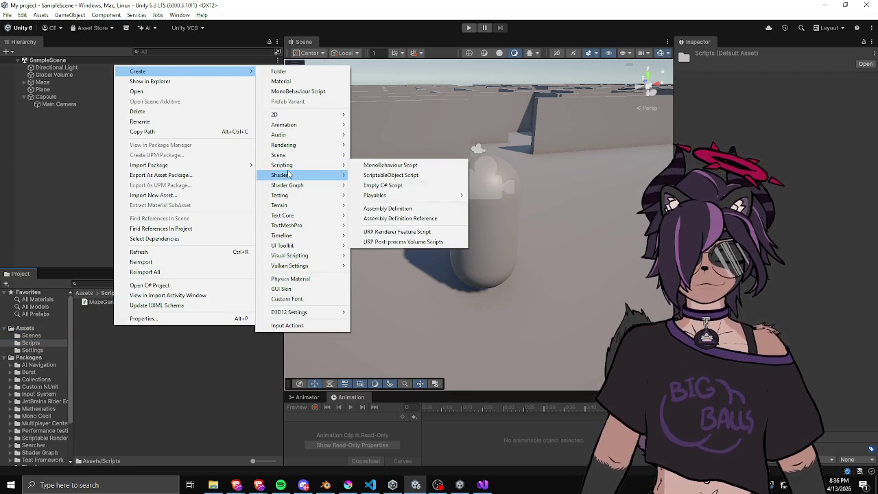
click(386, 166)
Name the script MazeCharacter, attach it to the Capsule, and select it
text(C)
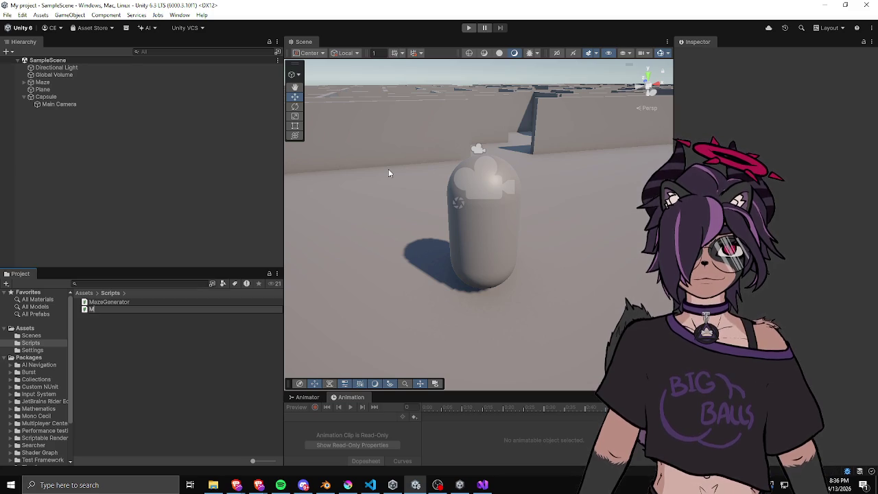
text(racter)
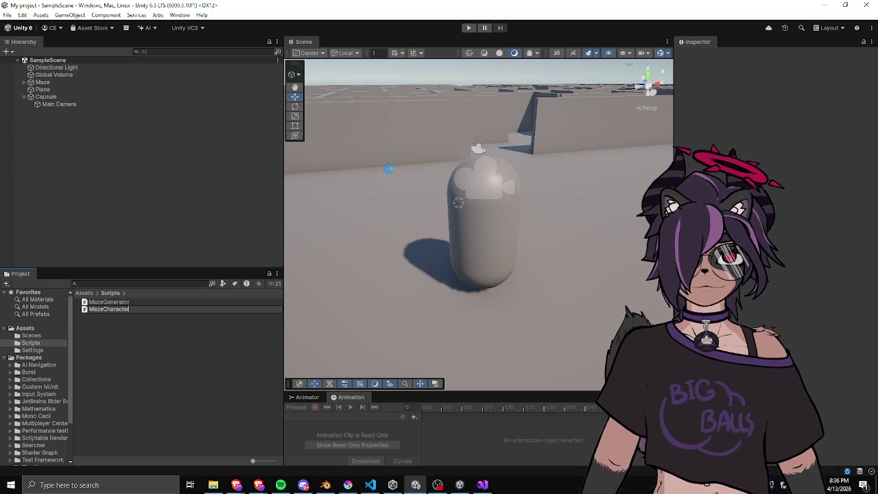
key(Return)
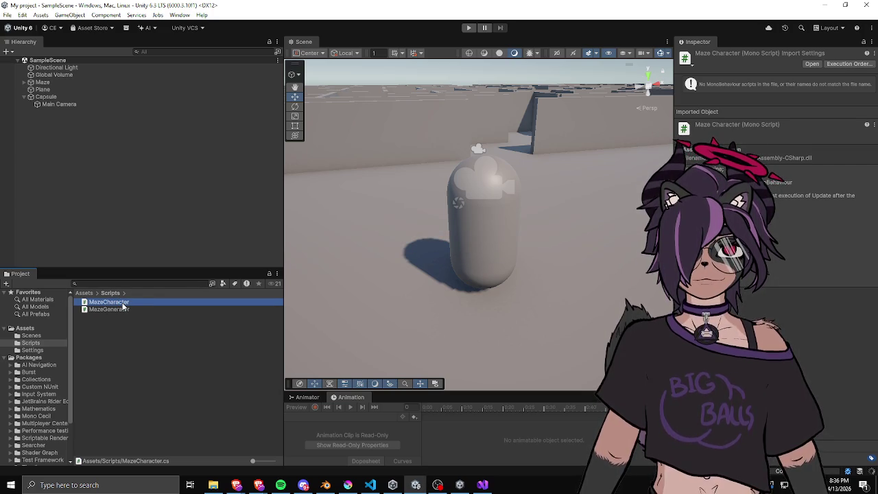
mouse_move(110, 301)
mouse_down()
mouse_move(40, 89)
mouse_move(45, 99)
mouse_up()
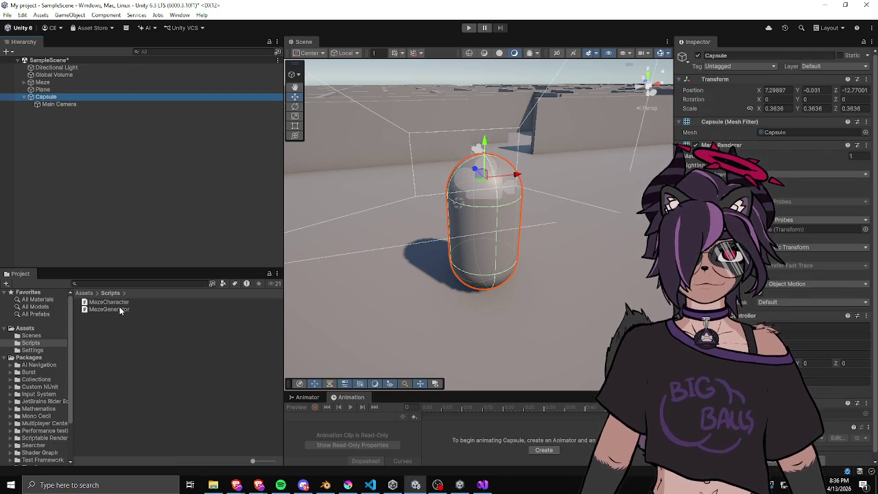
click(117, 303)
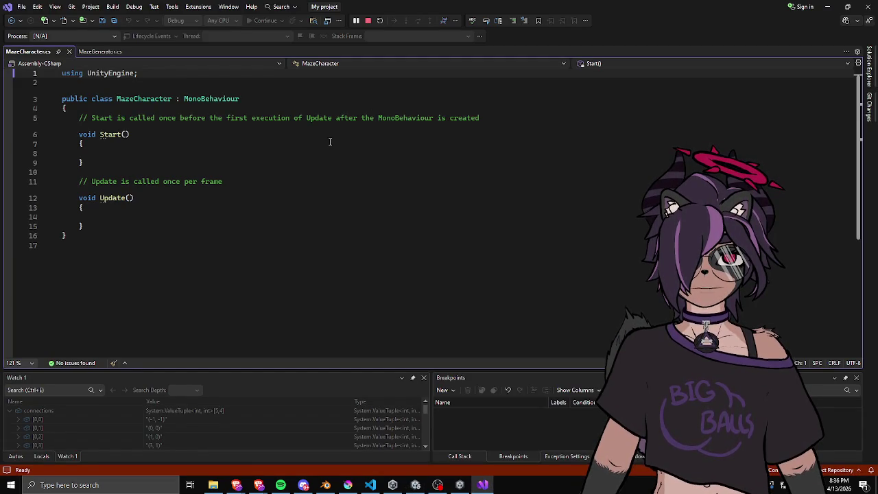
Declare a public CharacterController _characterController field above Start
mouse_move(101, 226)
mouse_down()
mouse_move(79, 181)
mouse_move(78, 118)
mouse_up()
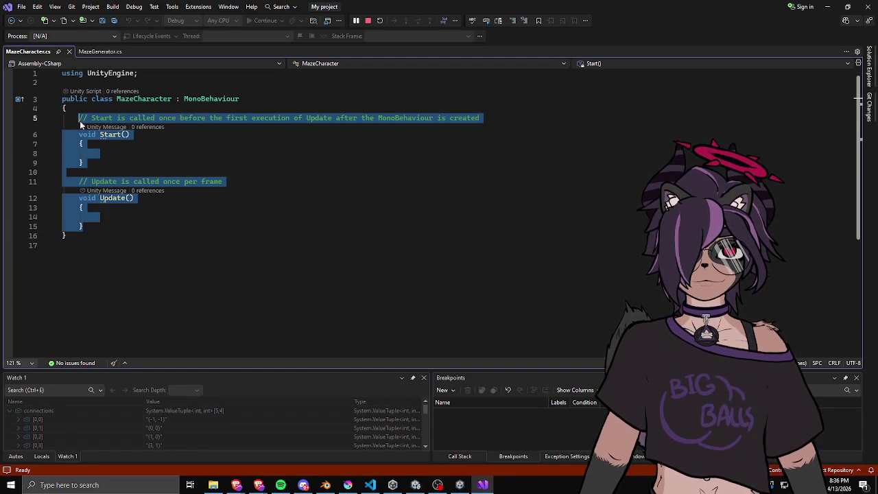
click(130, 152)
key(Up)
key(Up)
key(Up)
key(ctrl+Return)
text(public)
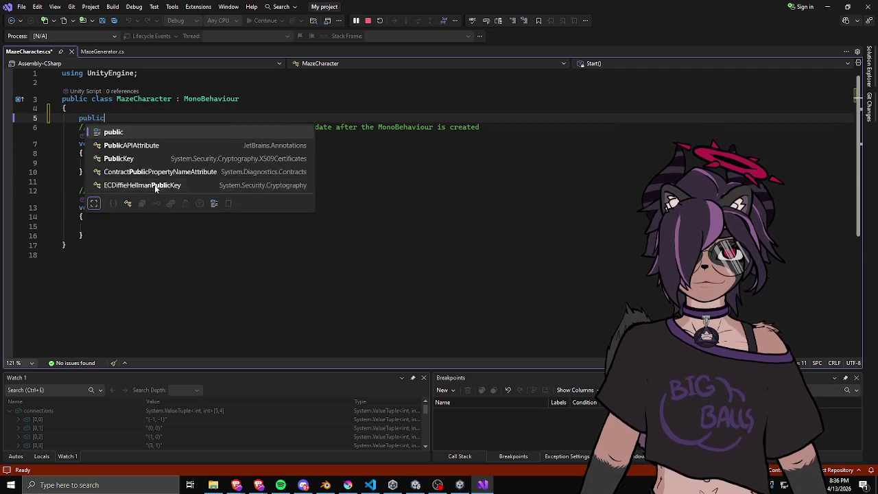
text( CharacterController _characterController;)
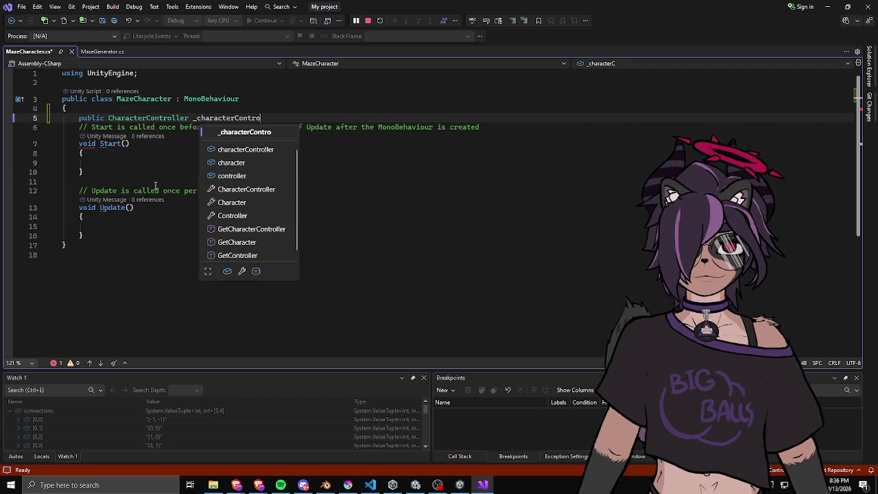
key(Return)
Delete Start and add if (Input.GetKey(KeyCode.W)) calling Move(transform.forward) in Update
key(ctrl+shift+l)
key(ctrl+shift+l)
key(ctrl+shift+l)
key(Down)
key(Down)
key(Down)
text(if ()
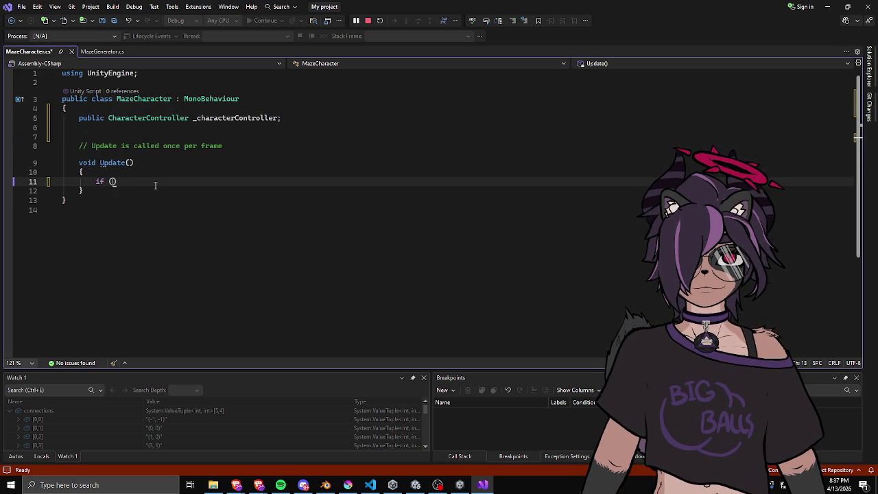
text(Input.GetKey)
key(Tab)
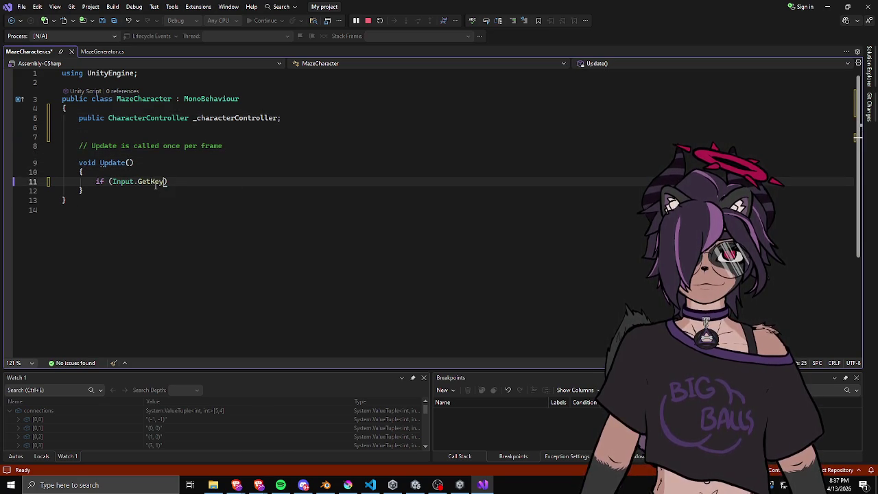
text((KeyCode.)
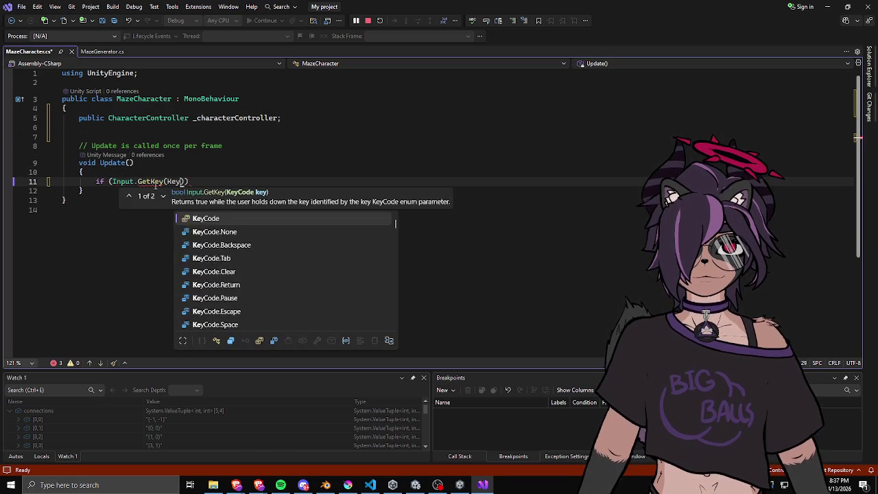
text(W)) )
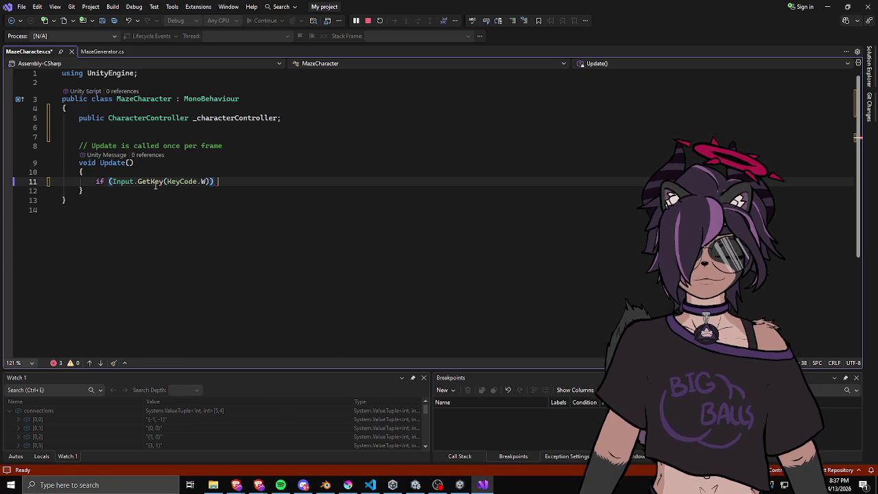
text({)
key(Return)
text(characterController.Move)
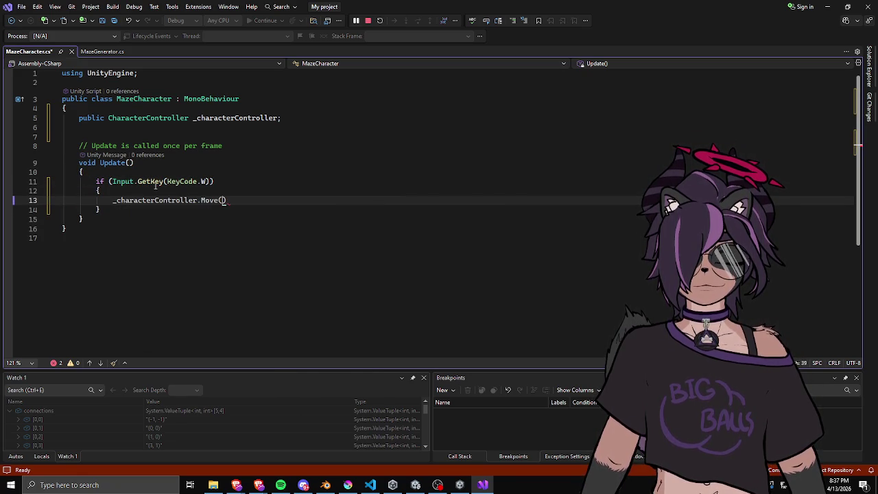
text((transform.pos)
key(Tab)
key(ctrl+shift+Left)
text(f)
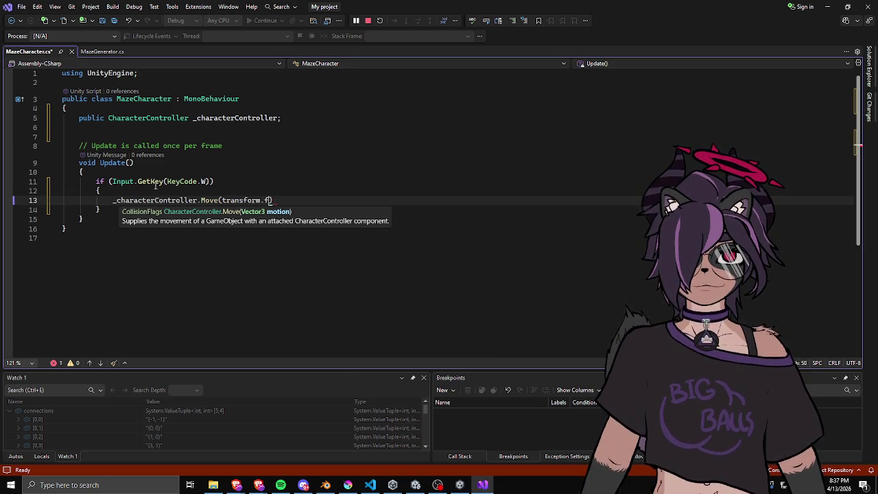
text(or)
key(Tab)
text(;)
Tidy the line below the field and duplicate the W key if block
click(303, 120)
key(Down)
text(public)
key(ctrl+BackSpace)
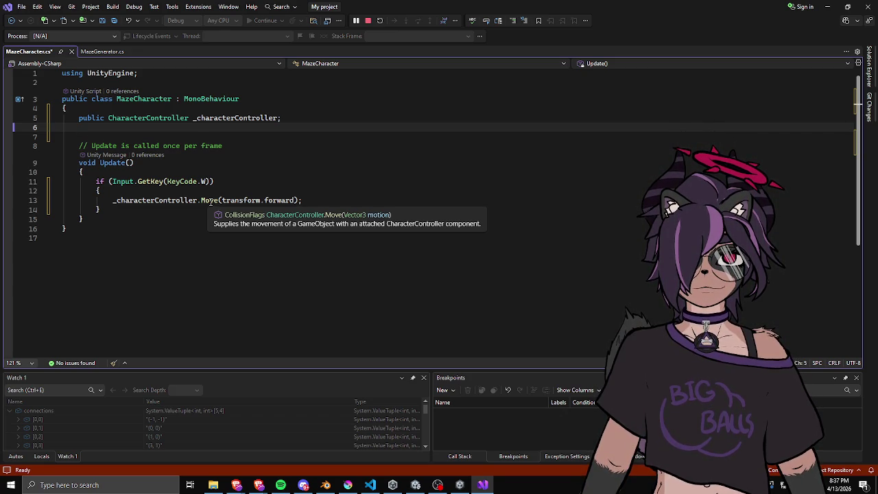
click(155, 209)
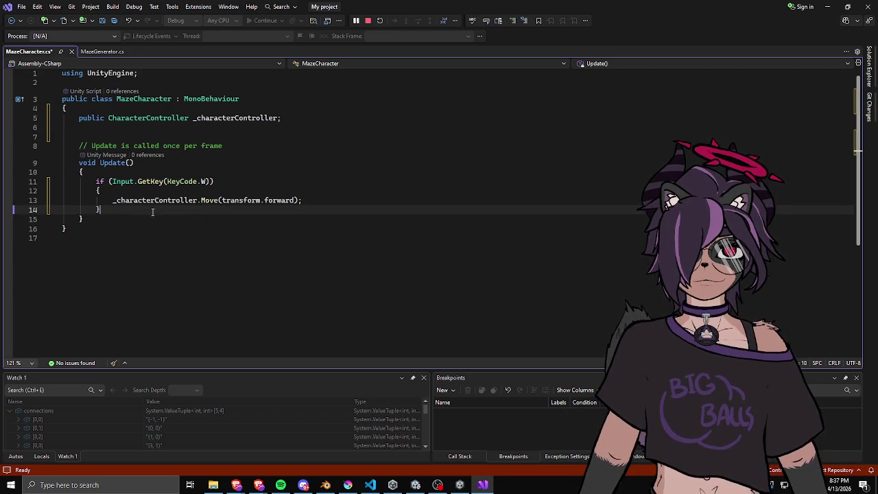
key(shift+Up)
key(shift+Up)
key(shift+Up)
click(123, 209)
key(ctrl+v)
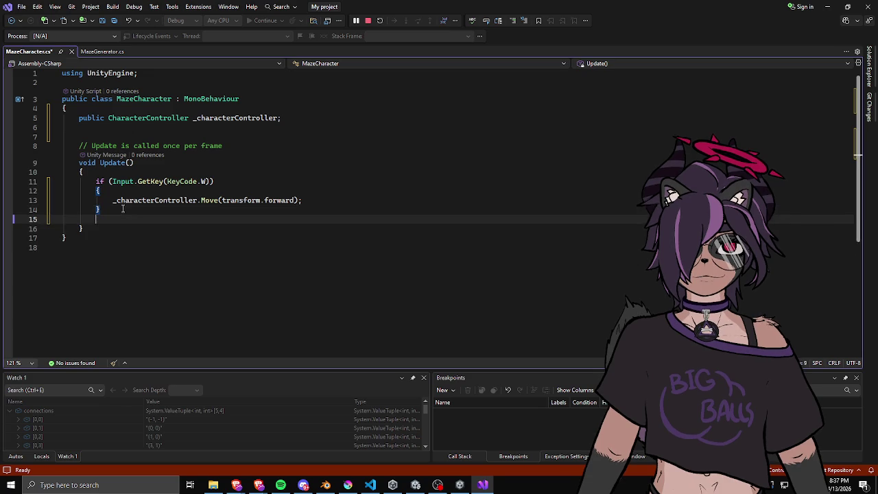
Make four separate, un-nested copies of the if block and remove the extra blank line
key(ctrl+v)
text(if (Input.GetKey(KeyCode.W))             {                 _characterController.Move(transform.forward);             })
key(alt+Up)
key(alt+Up)
key(alt+Up)
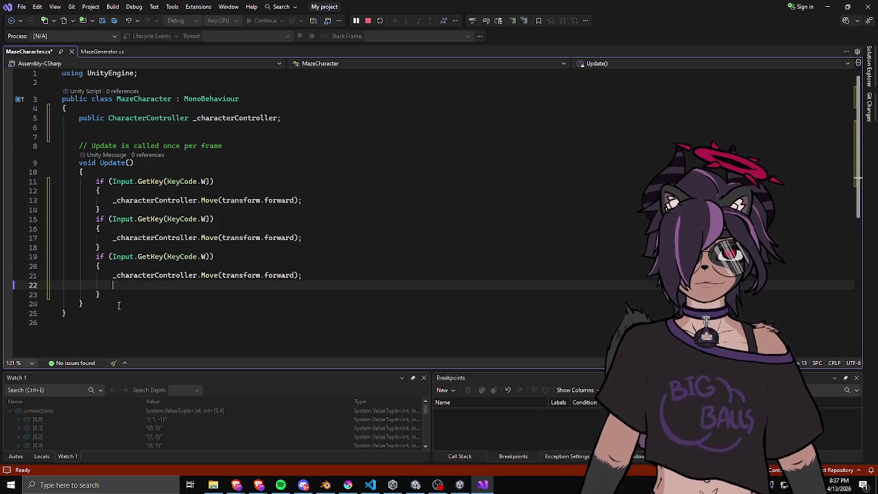
key(Return)
click(118, 296)
key(Home)
key(BackSpace)
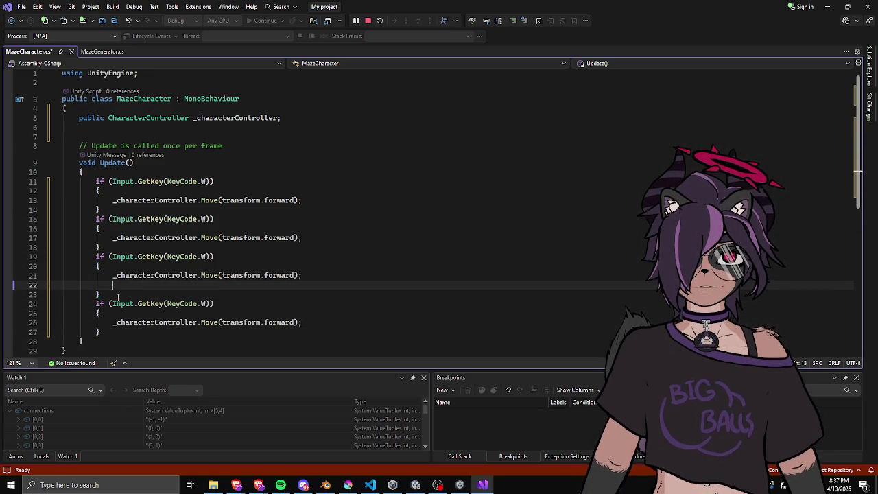
Change the key codes in the copied blocks to KeyCode.S, KeyCode.A and KeyCode.D
double_click(203, 220)
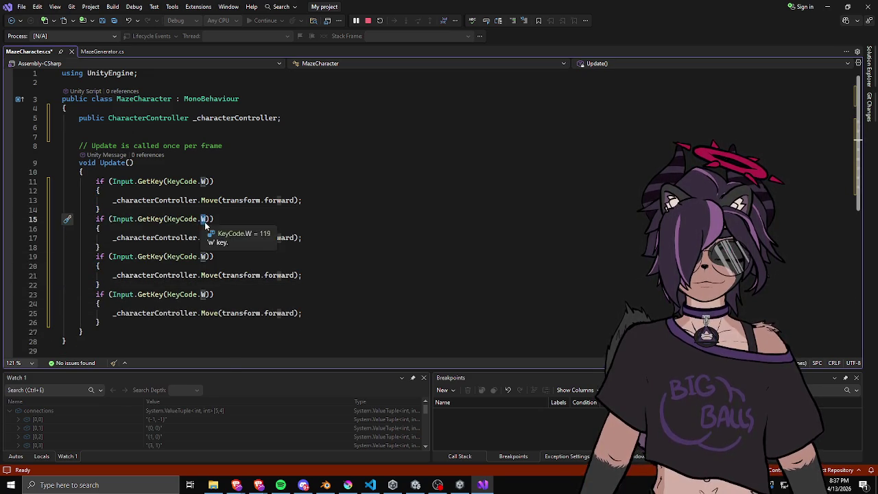
text(S)
double_click(204, 256)
text(a)
key(Escape)
double_click(204, 295)
text(d)
key(Up)
key(Up)
key(Up)
text(A)
key(Escape)
key(Down)
key(Down)
key(Down)
key(BackSpace)
text(D)
key(Escape)
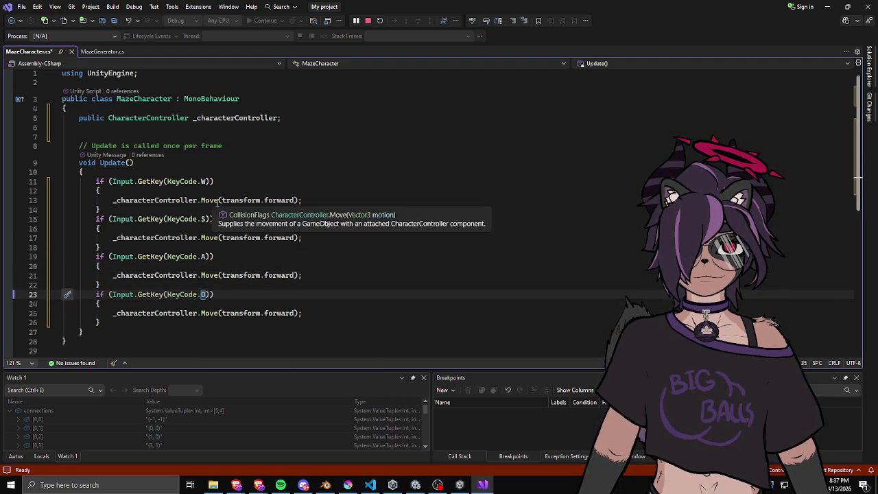
Set the S, A and D moves to -transform.forward, -transform.right and transform.right
double_click(281, 238)
key(BackSpace)
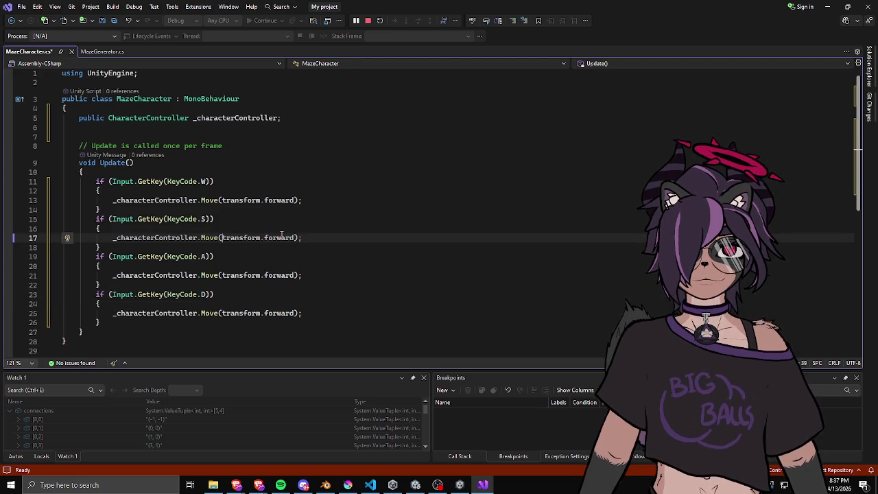
key(ctrl+z)
key(ctrl+Left)
key(ctrl+Left)
text(-)
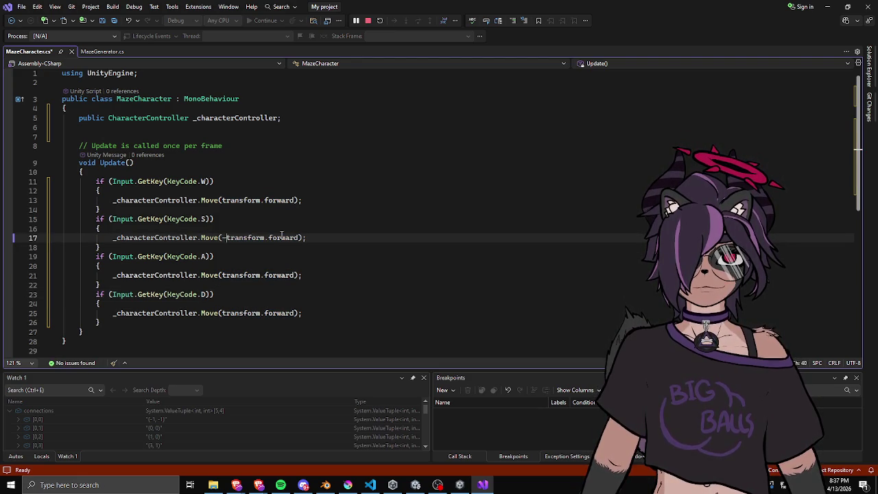
key(Down)
key(Down)
key(Down)
key(Left)
key(ctrl+shift+Left)
text(right)
key(ctrl+Left)
key(ctrl+Left)
key(ctrl+Left)
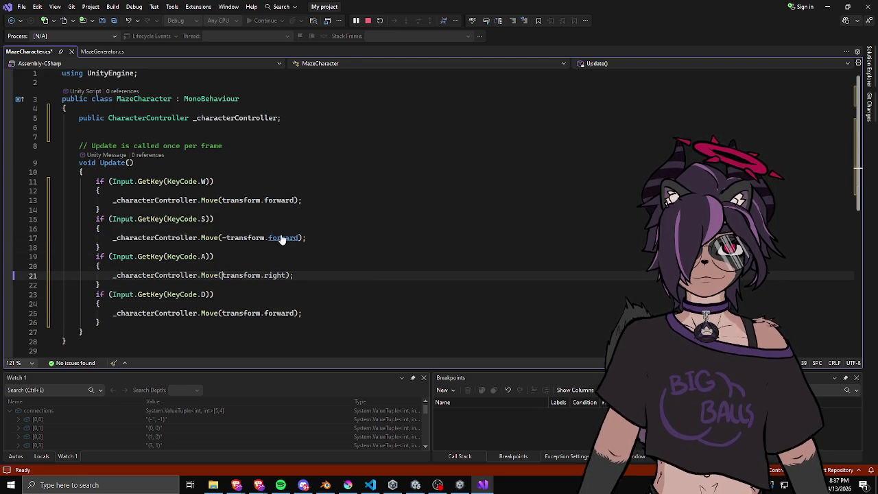
text(-)
key(Down)
key(Down)
key(Down)
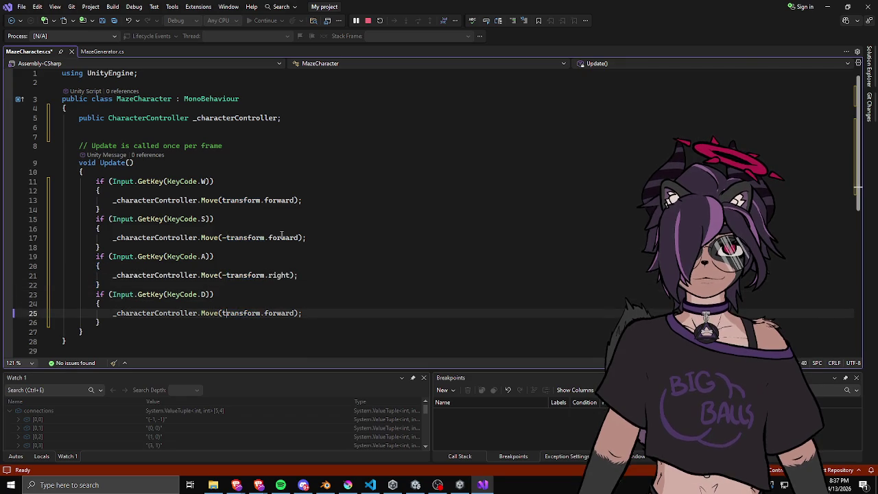
key(End)
key(Left)
key(Left)
key(ctrl+shift+Left)
text(rgh)
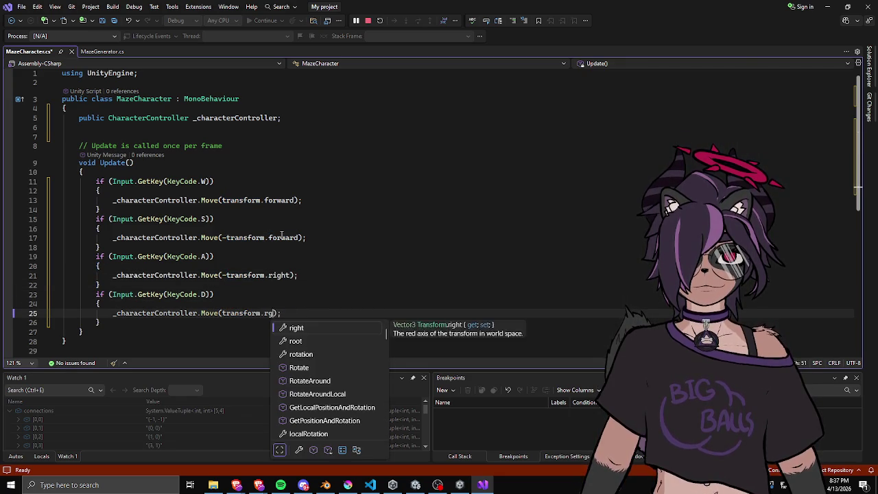
key(Tab)
Save MazeCharacter.cs, delete the Update comment line, and return to Unity
key(ctrl+s)
click(275, 183)
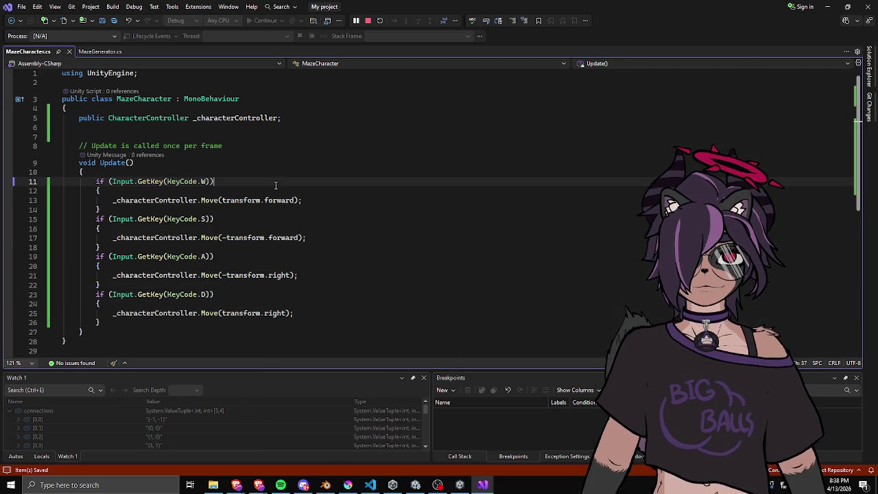
drag(267, 136, 268, 145)
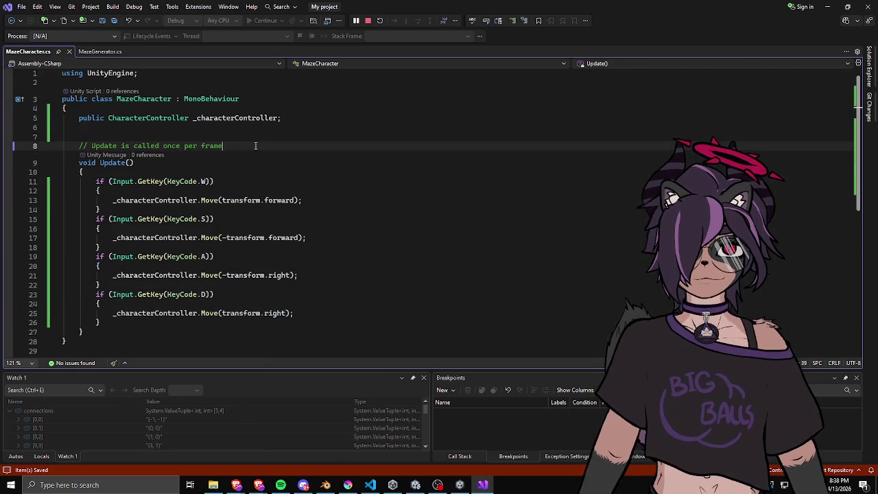
key(Delete)
key(BackSpace)
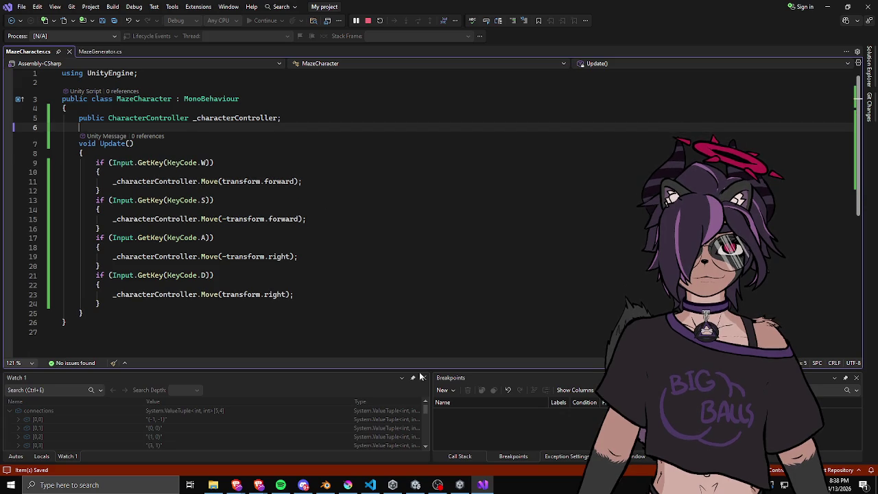
click(460, 486)
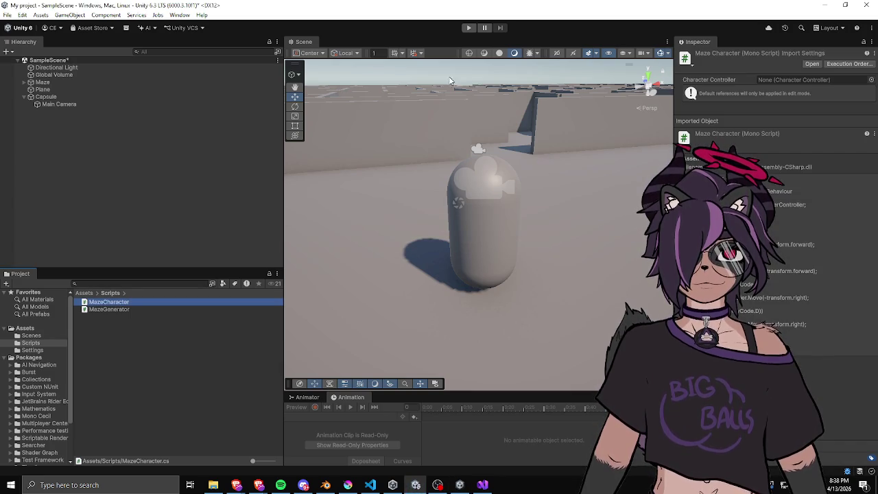
Check the Capsule player in the Hierarchy, then enter Play mode to test WASD movement
click(116, 83)
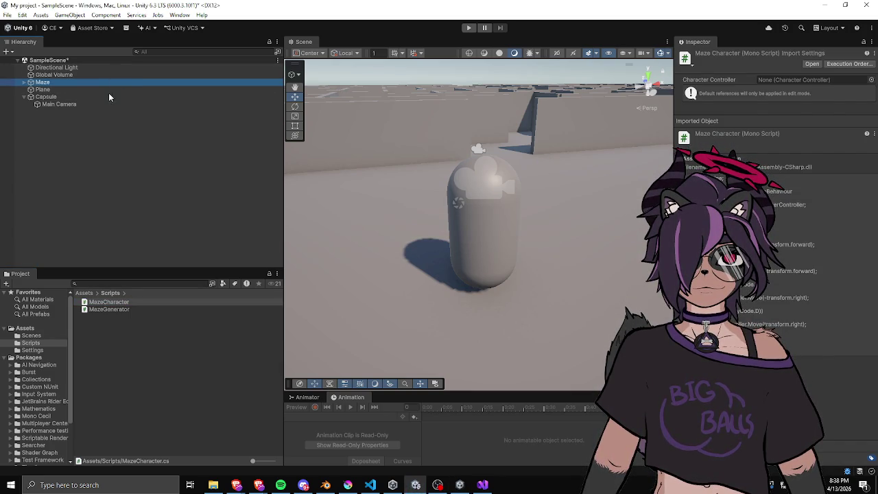
click(92, 96)
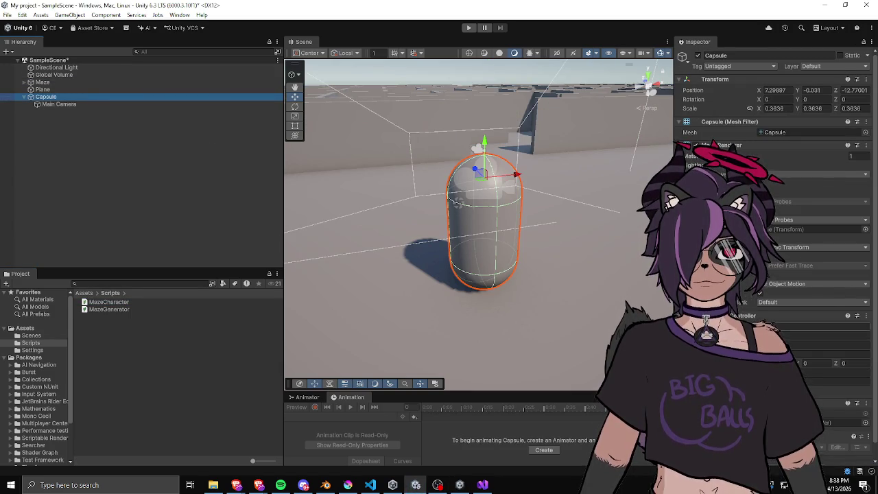
scroll(775, 254, down, 1)
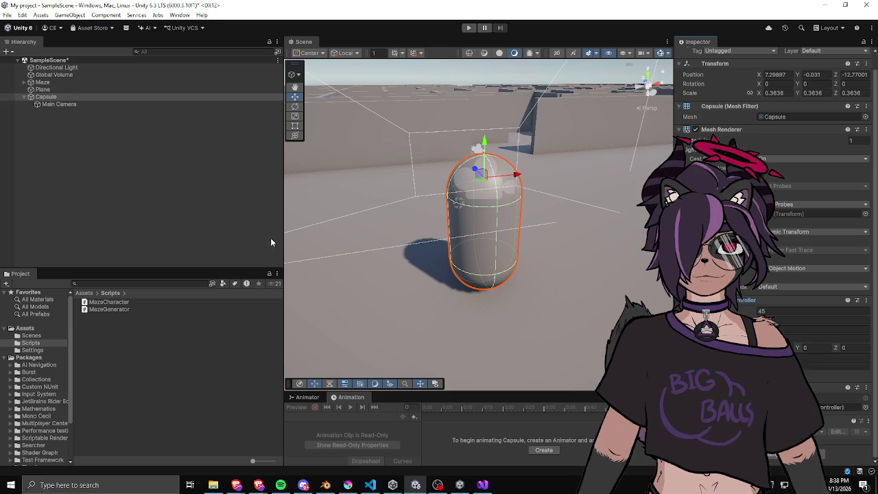
click(204, 200)
click(469, 27)
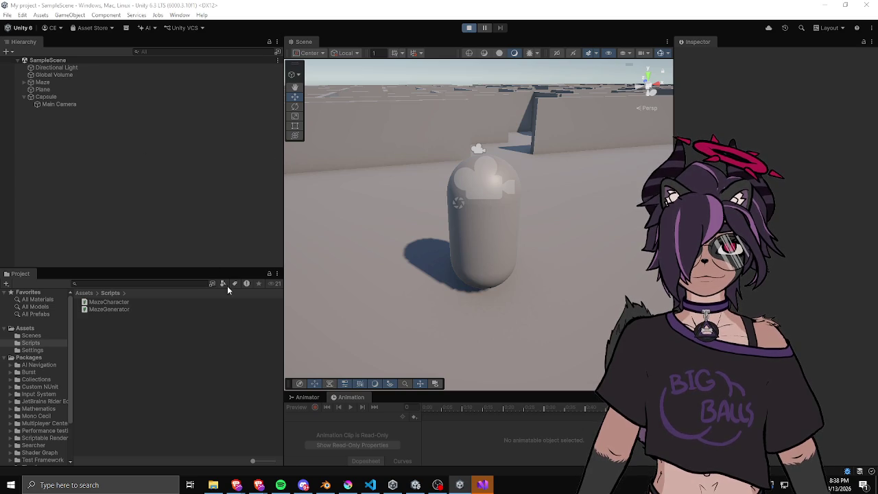
Continue past the InvalidOperationException on Input.GetKey, then stop the debug session
click(483, 485)
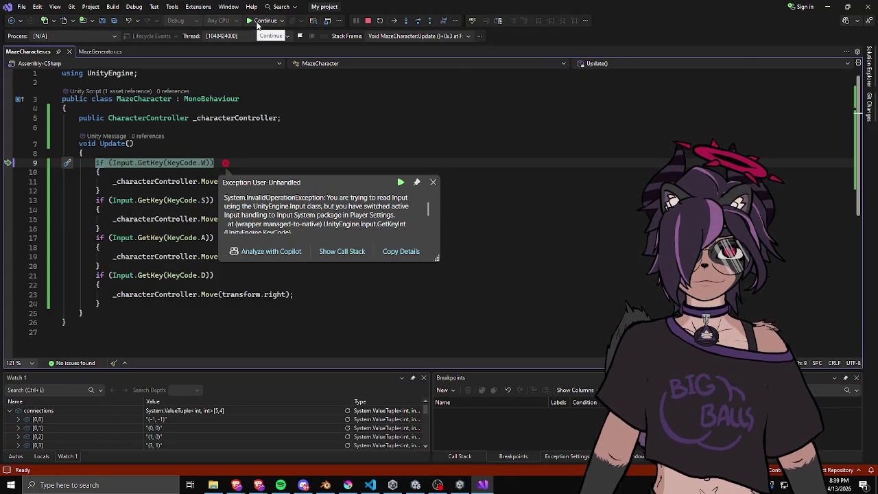
scroll(290, 204, down, 2)
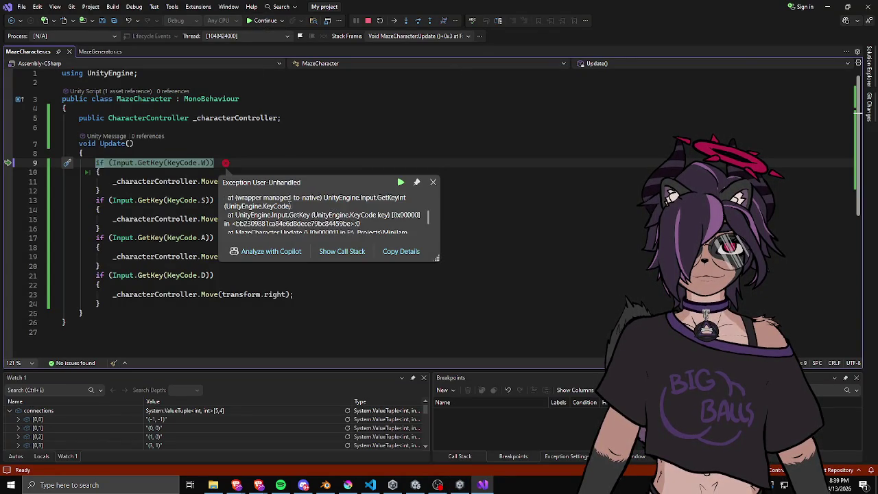
scroll(290, 205, up, 2)
click(264, 22)
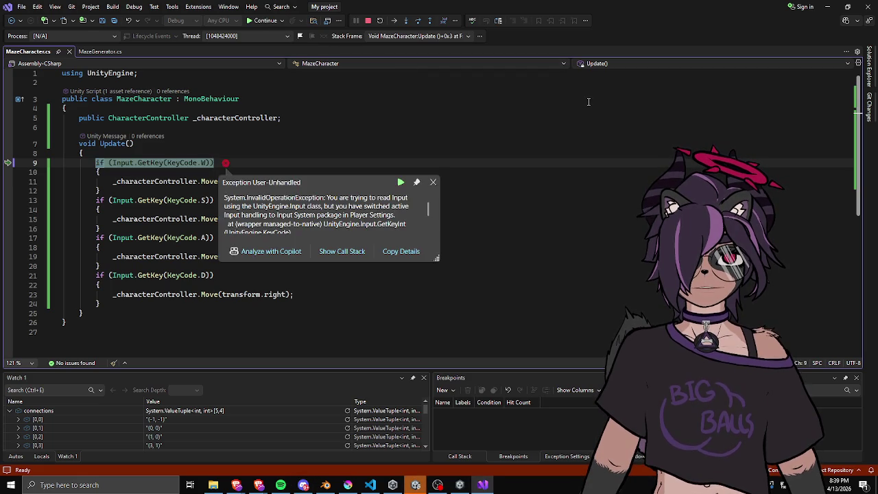
click(367, 20)
click(67, 93)
click(245, 136)
click(319, 104)
key(Return)
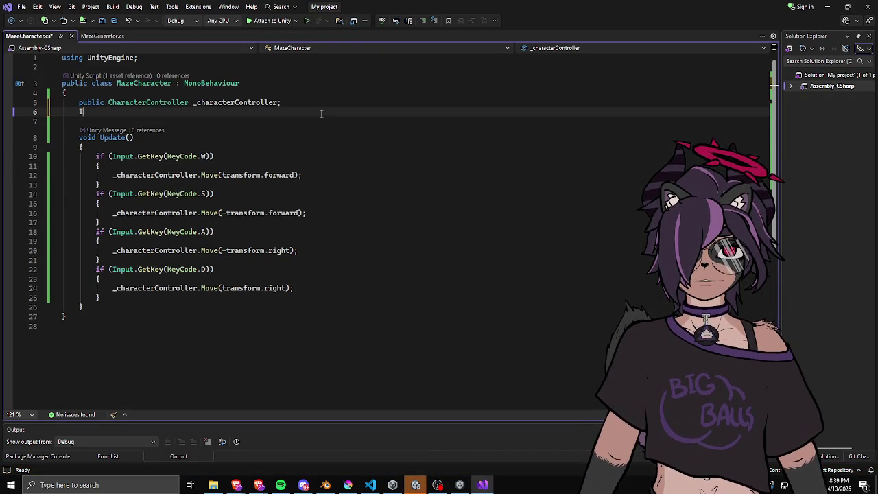
text(Input)
key(Escape)
key(BackSpace)
key(BackSpace)
key(BackSpace)
key(Delete)
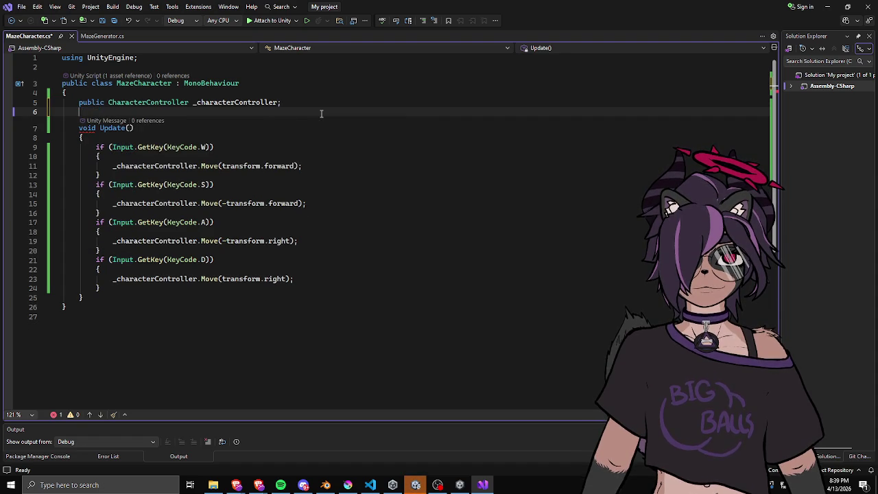